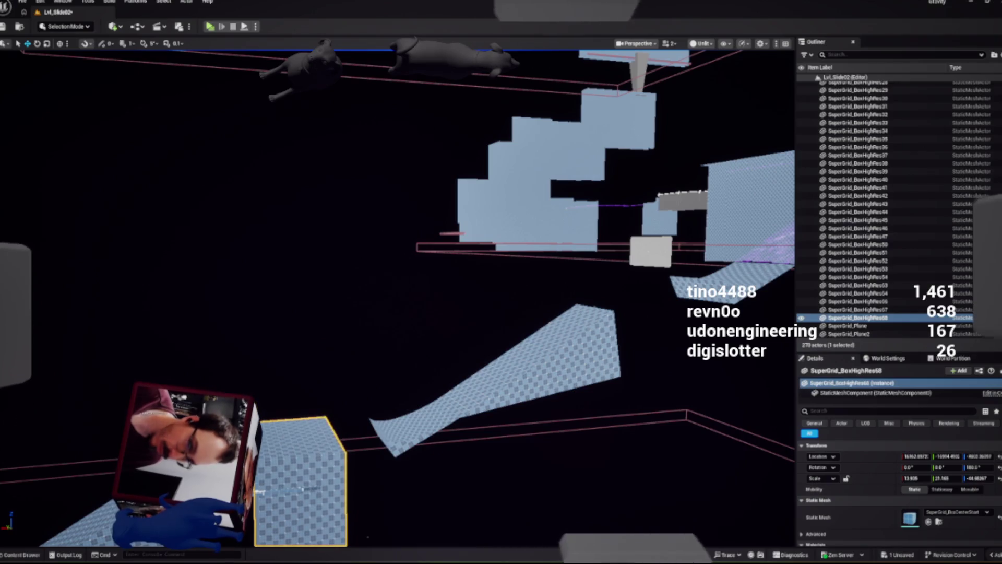
Delete the floor slab Block_Box_Floor6 and drag SuperGrid_BoxHighRes68 to a new position
scroll(397, 297, up, 5)
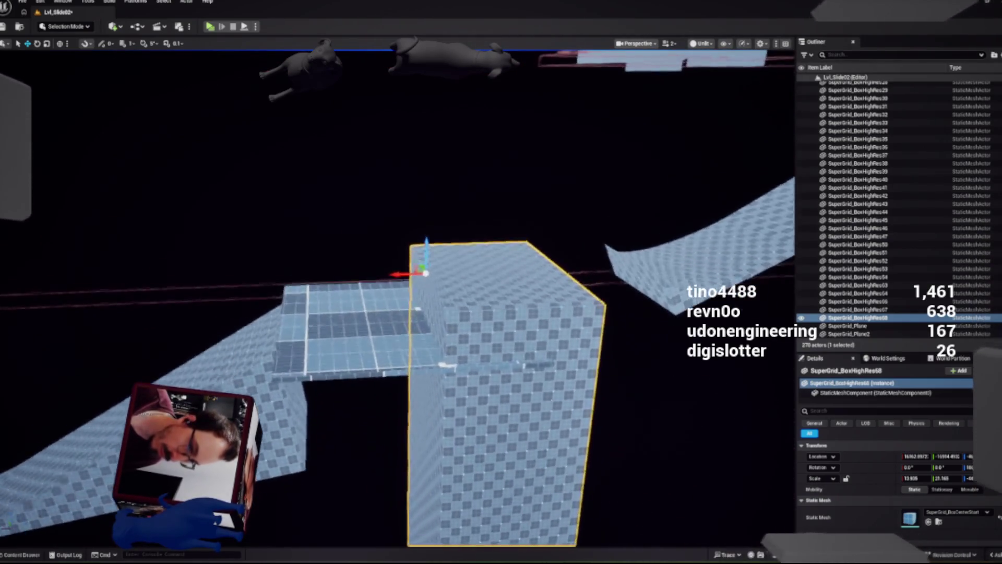
click(324, 292)
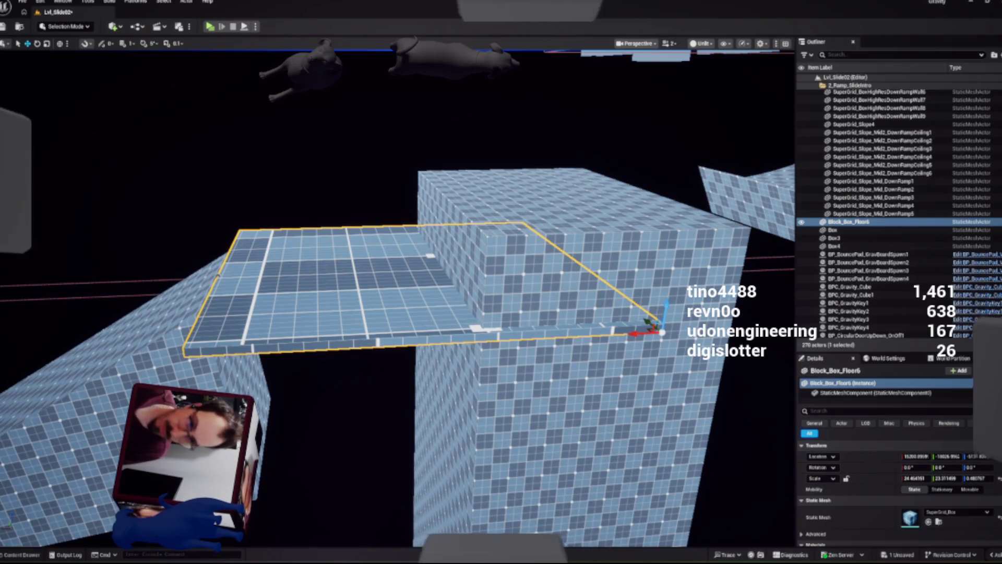
key(Delete)
mouse_move(442, 192)
mouse_down()
mouse_move(264, 258)
mouse_move(220, 255)
mouse_move(214, 266)
mouse_move(280, 224)
mouse_move(399, 235)
mouse_move(241, 269)
mouse_move(286, 268)
mouse_move(287, 233)
mouse_move(254, 224)
mouse_move(265, 222)
mouse_up()
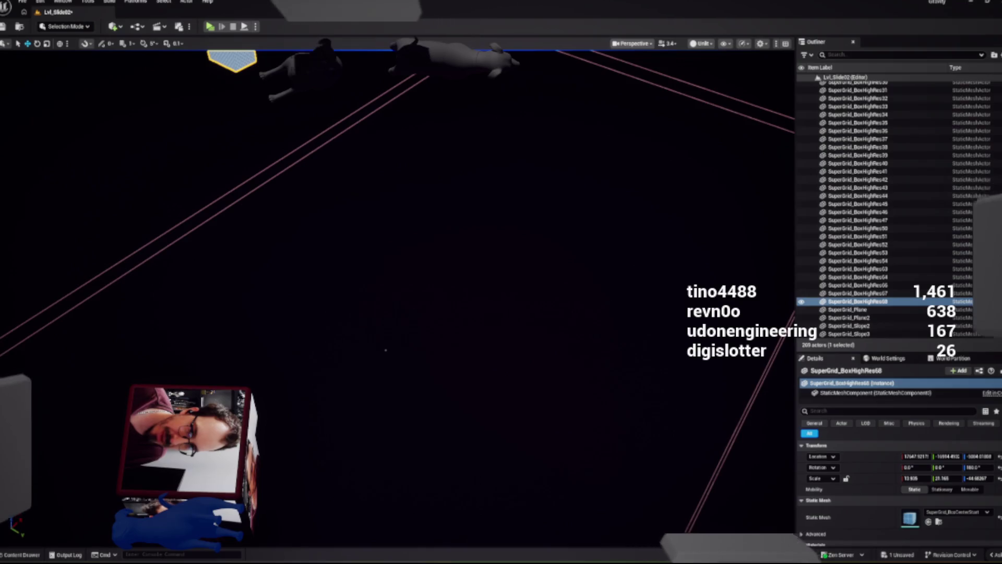
Shift BP_ResetField_Outside1 up and to the left, then lower it slightly on Z
click(385, 350)
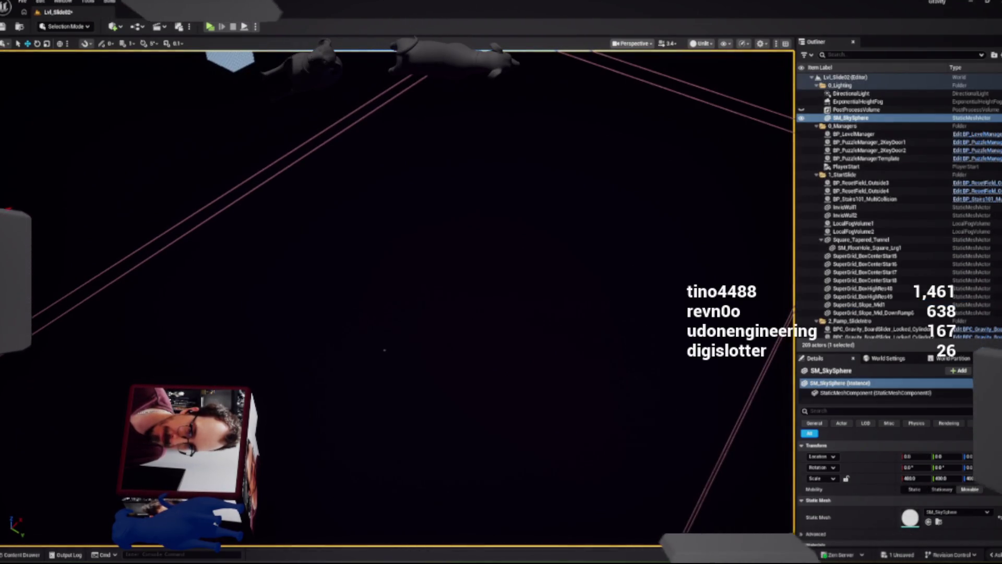
click(384, 350)
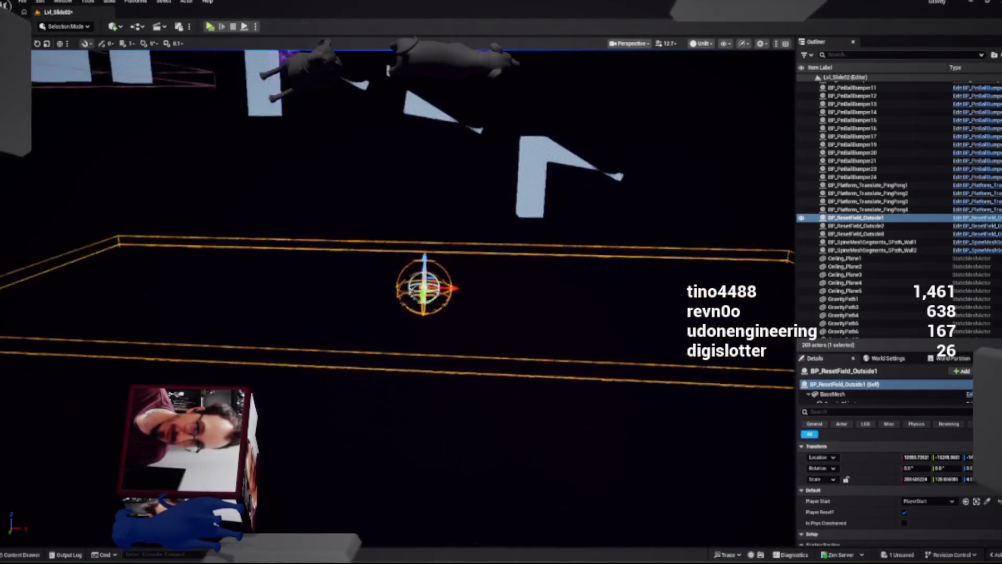
mouse_move(485, 348)
mouse_down()
mouse_move(414, 286)
mouse_move(391, 288)
mouse_up()
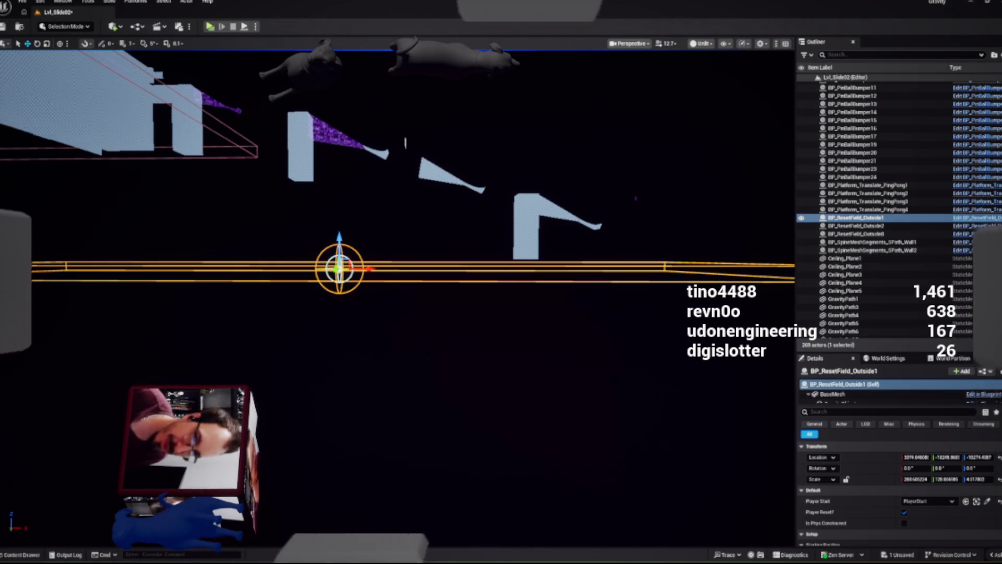
drag(339, 237, 339, 240)
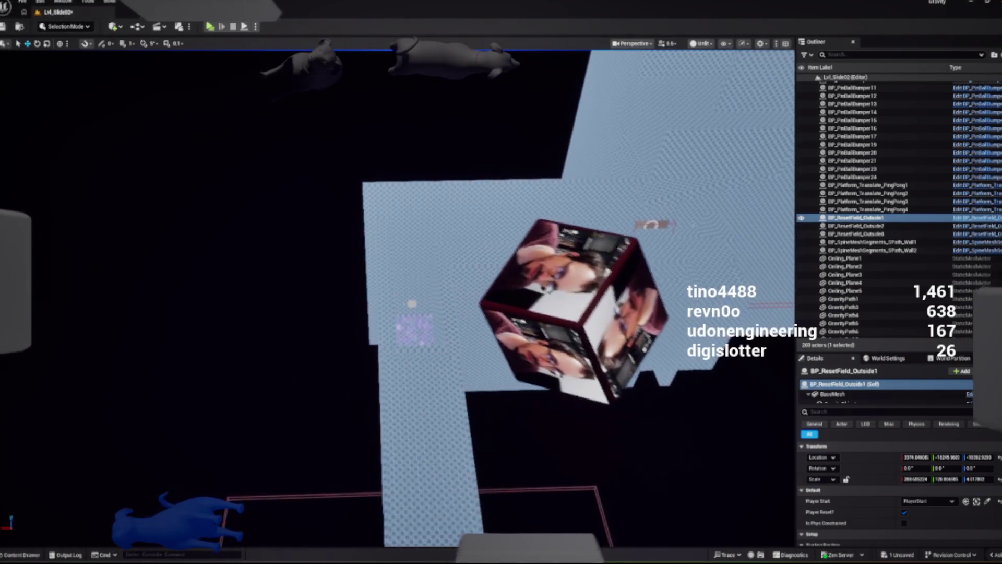
click(414, 321)
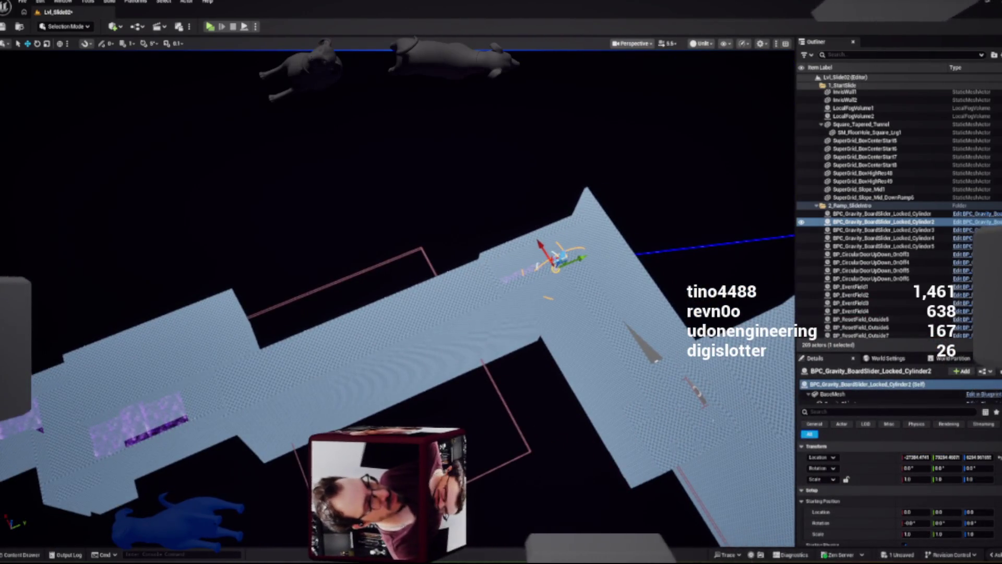
Duplicate BPC_Gravity_BoardSlider_Locked_Cylinder2 to create Cylinder6 and frame the new copy
key(ctrl+d)
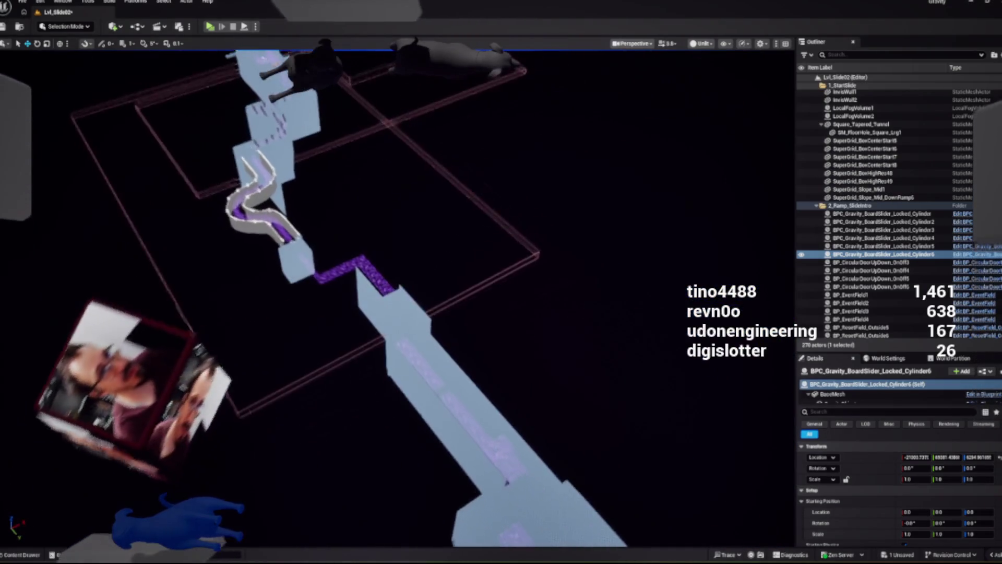
scroll(396, 298, up, 2)
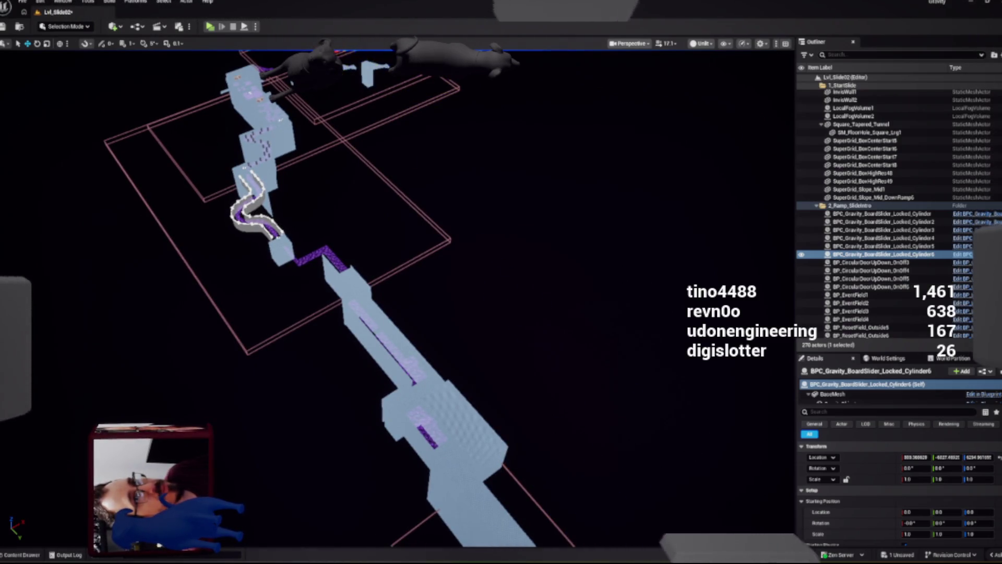
key(f)
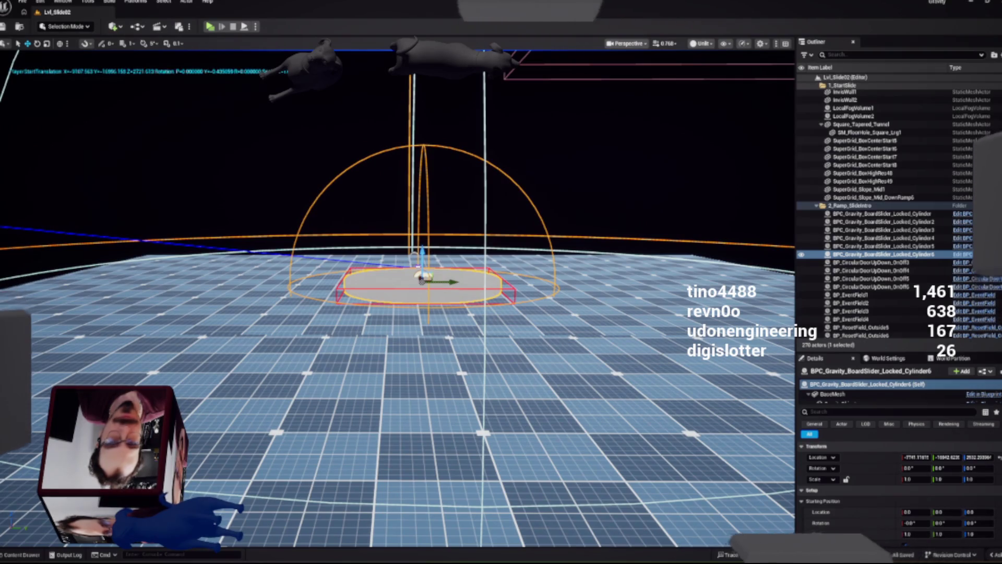
Play the level in a new Gravity Preview window
click(210, 27)
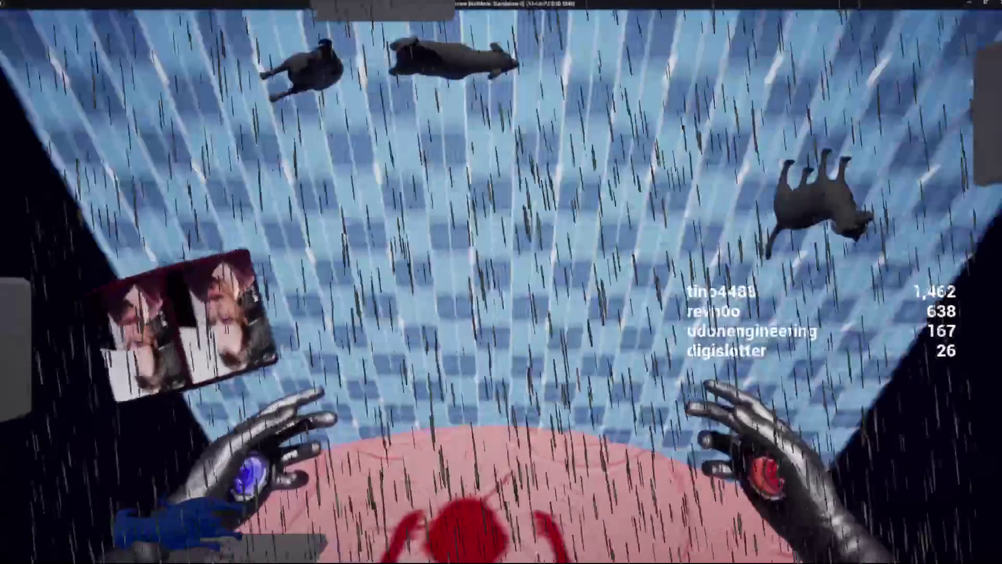
Stop the play session, run another play-test with Alt+P, then return to the editor
key(Escape)
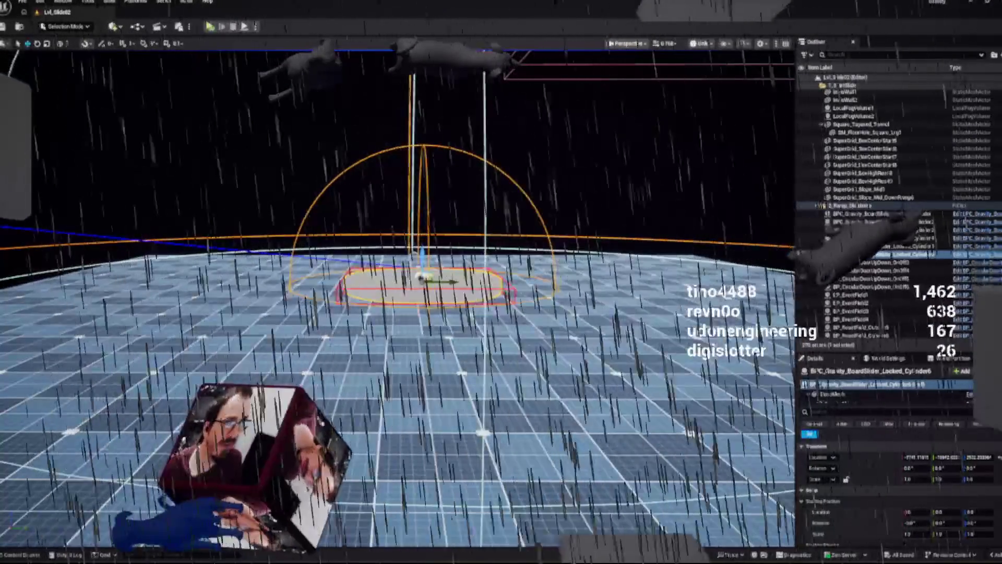
key(alt+p)
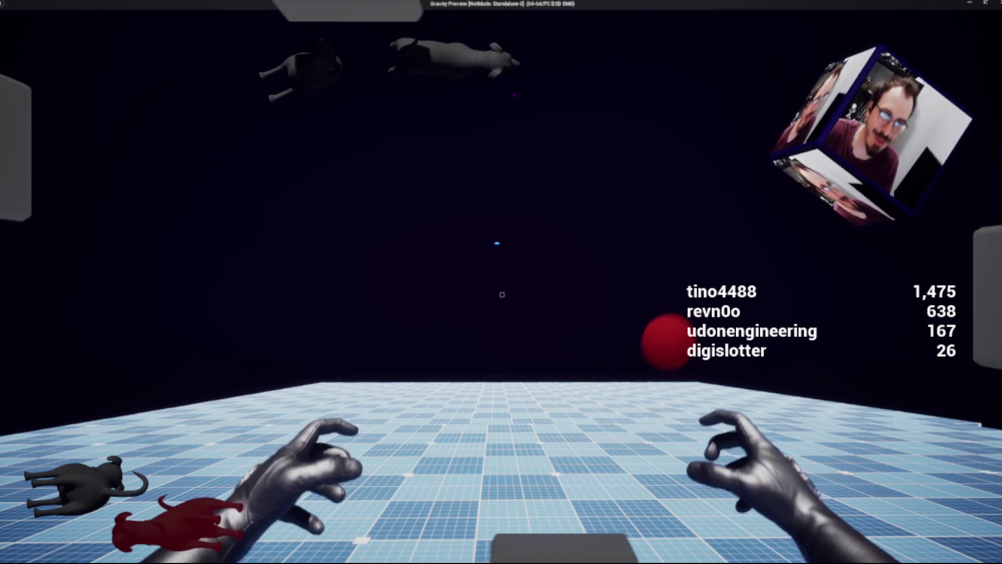
key(Escape)
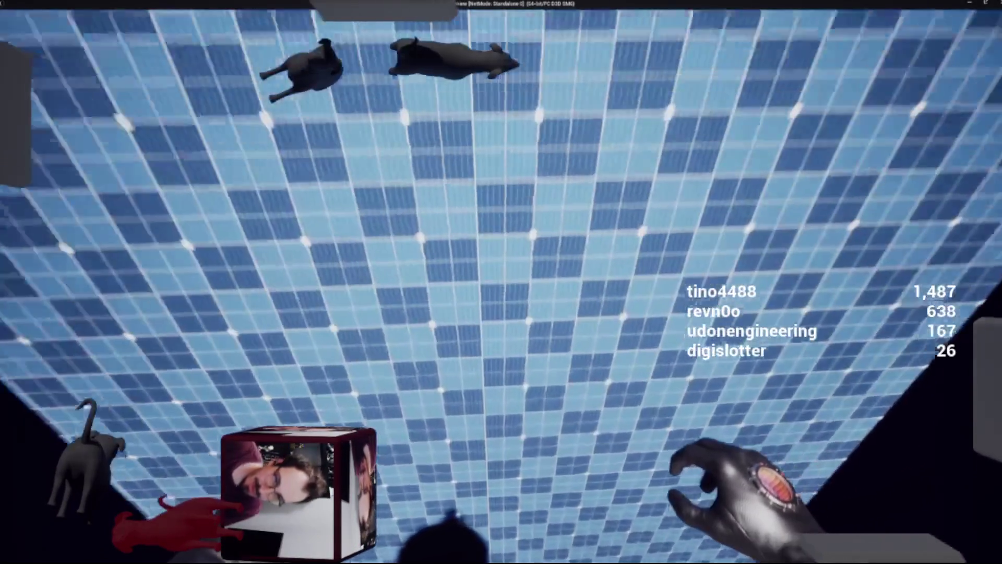
key(Escape)
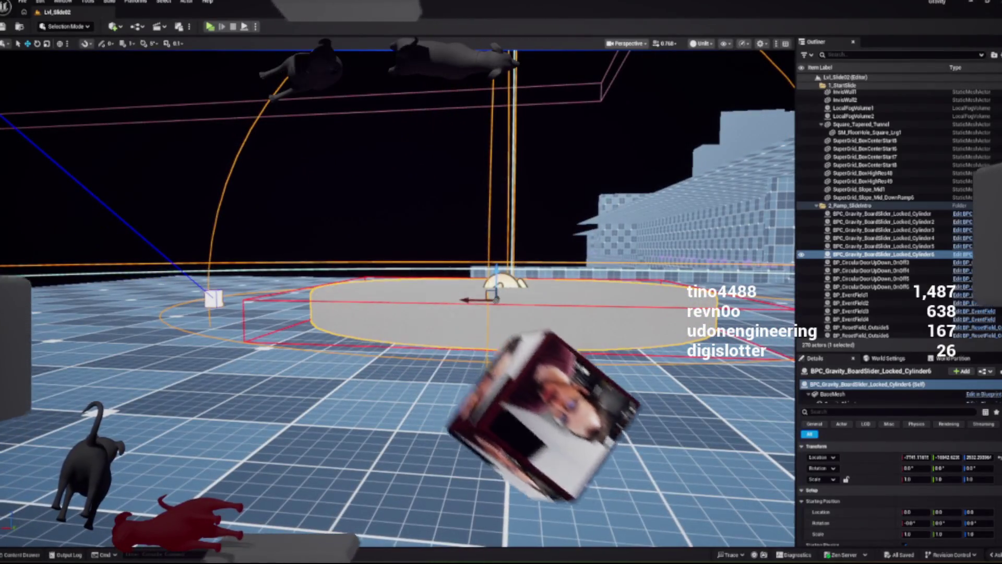
Check the slider's GravityObject physics mass of 550 kg, then end the following play-test
key(End)
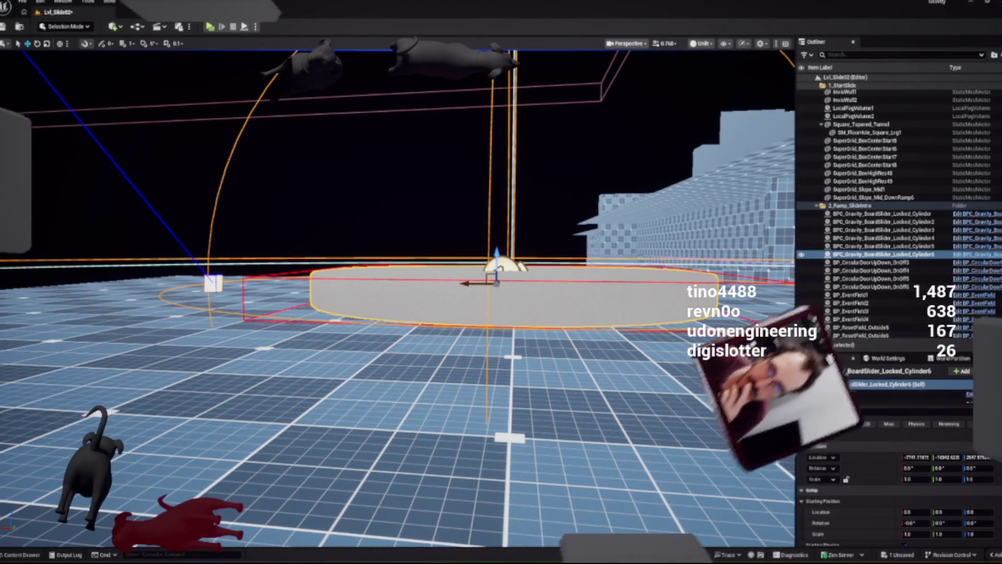
scroll(835, 392, down, 1)
click(840, 391)
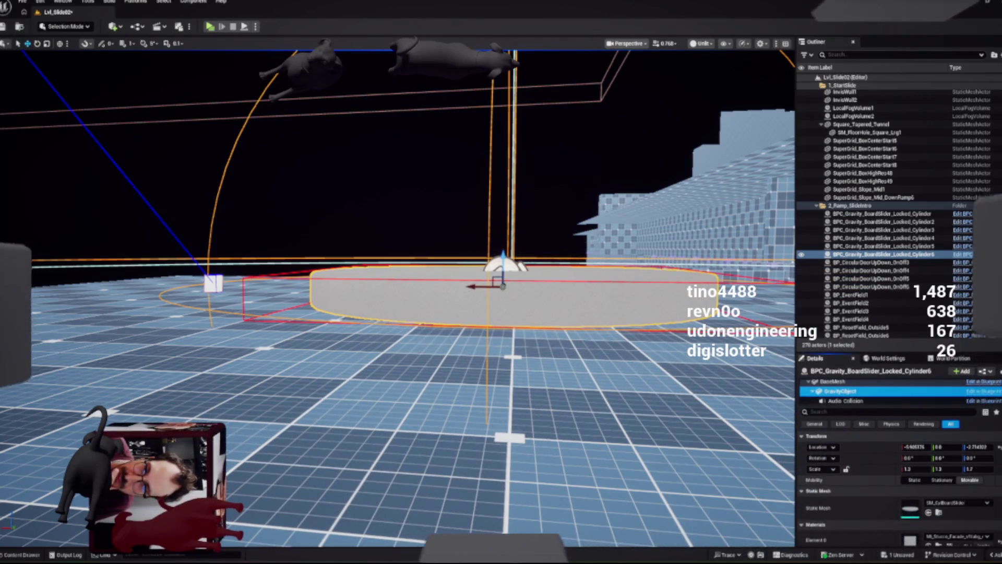
scroll(897, 485, down, 5)
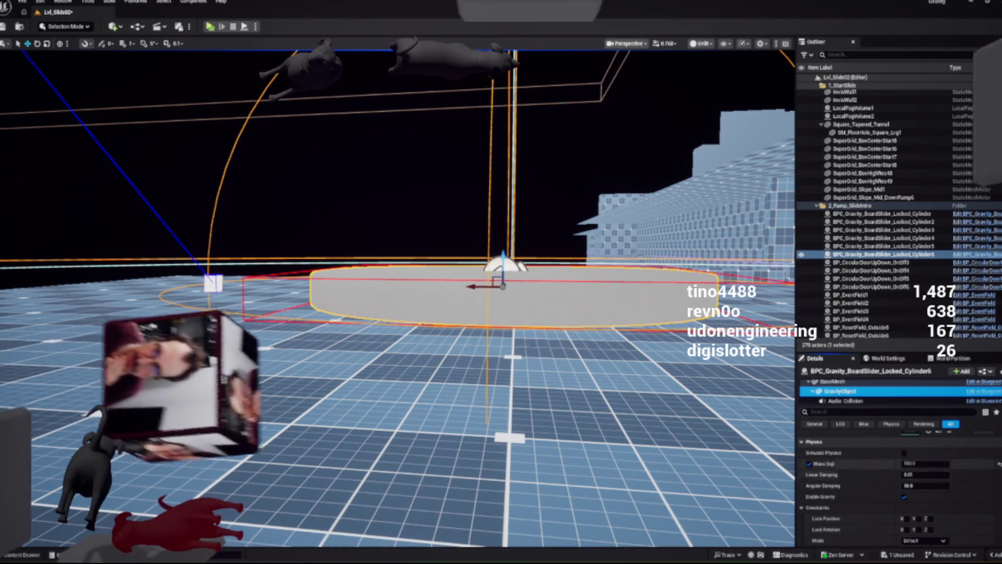
click(934, 463)
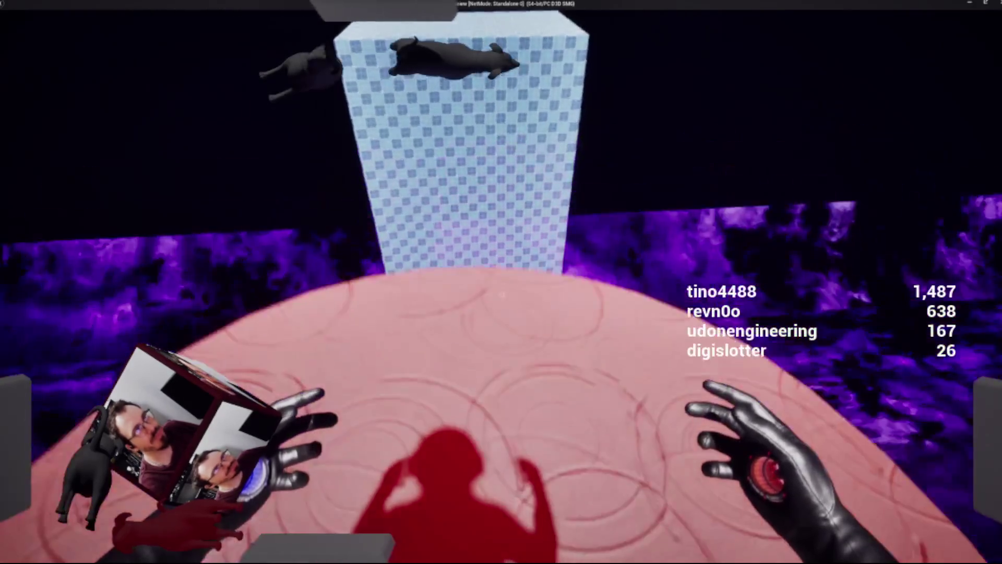
key(Escape)
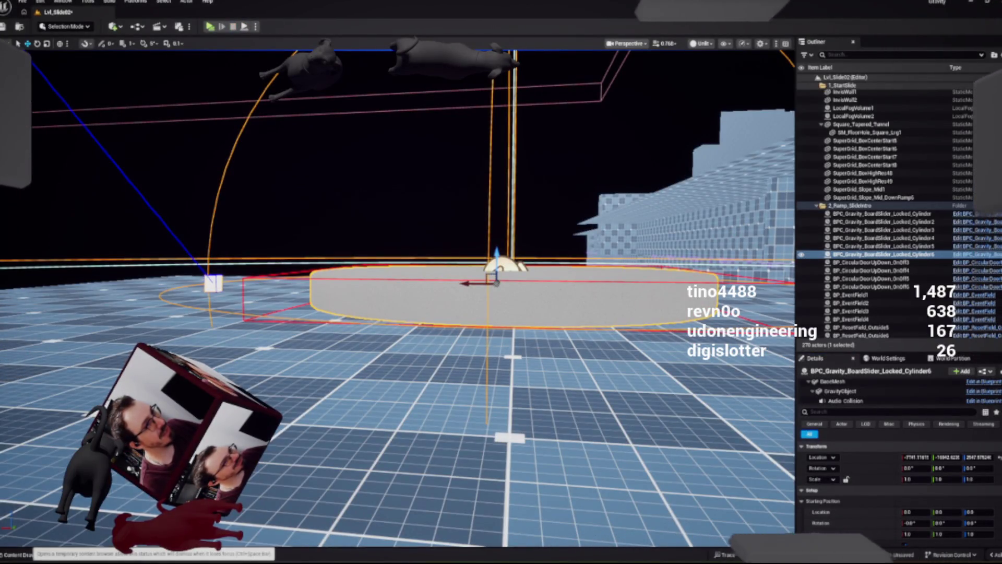
Save the Lvl_Slide02 level and centre the view on the Cylinder6 slider
click(15, 555)
key(ctrl+shift+s)
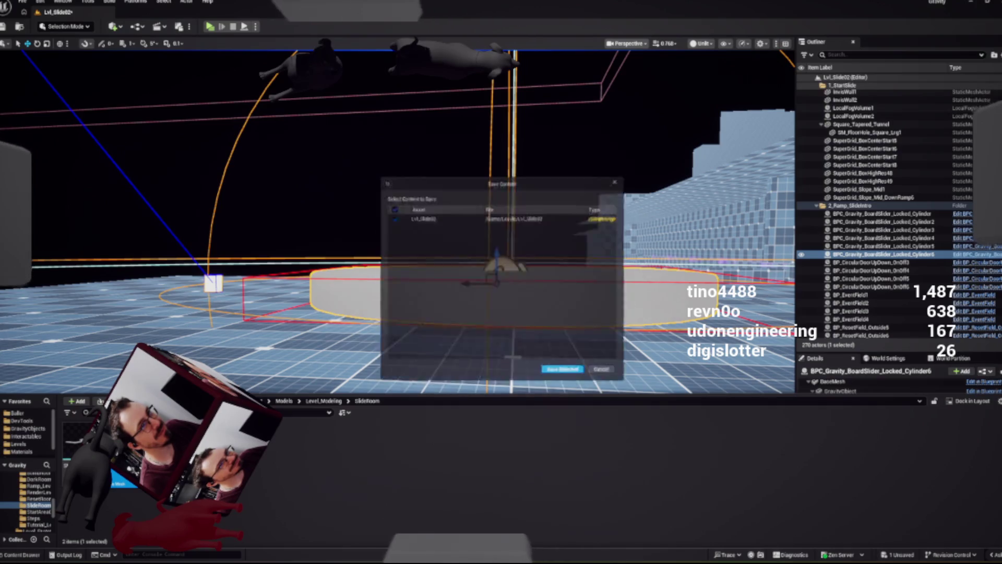
key(Return)
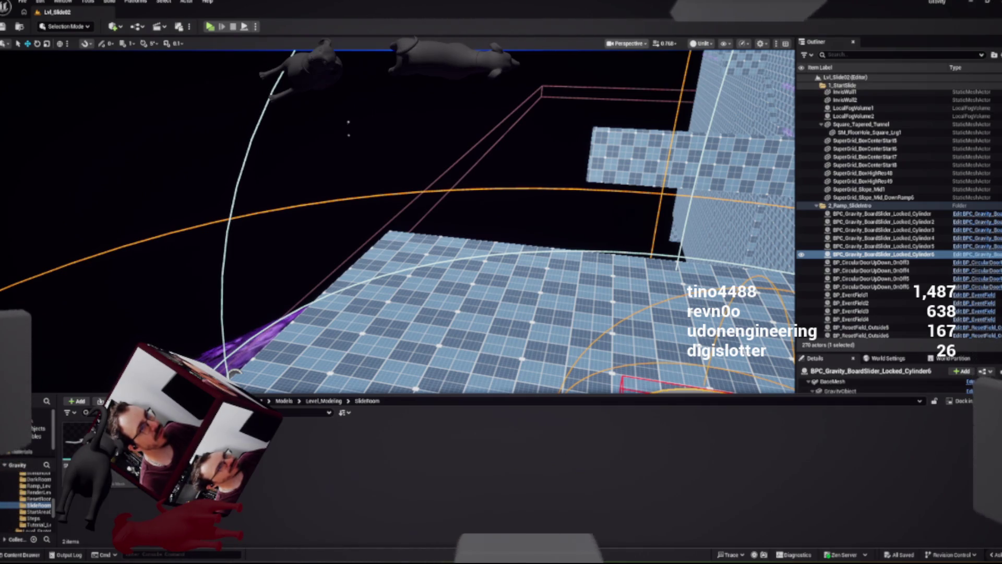
key(ctrl+space)
key(f)
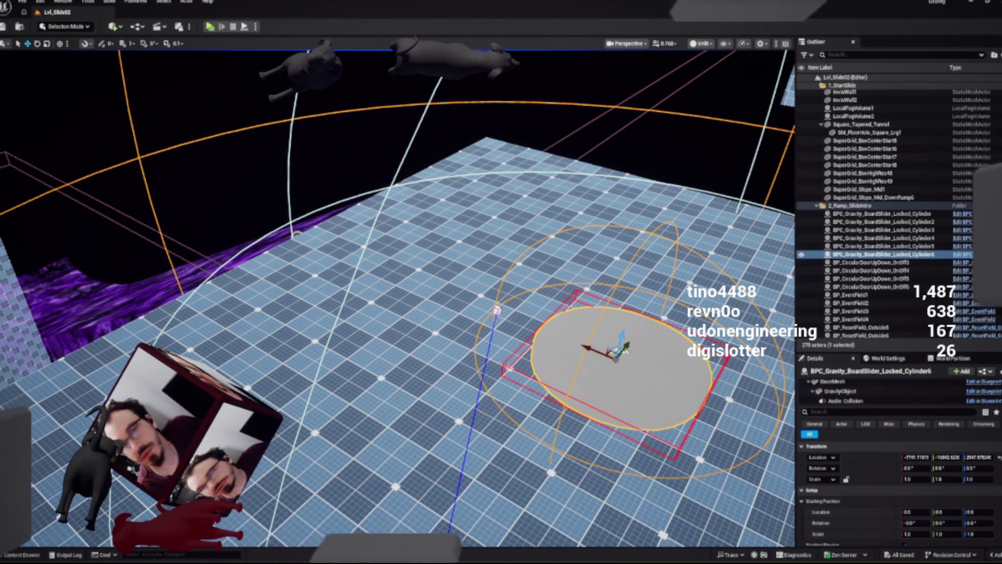
key(ctrl+space)
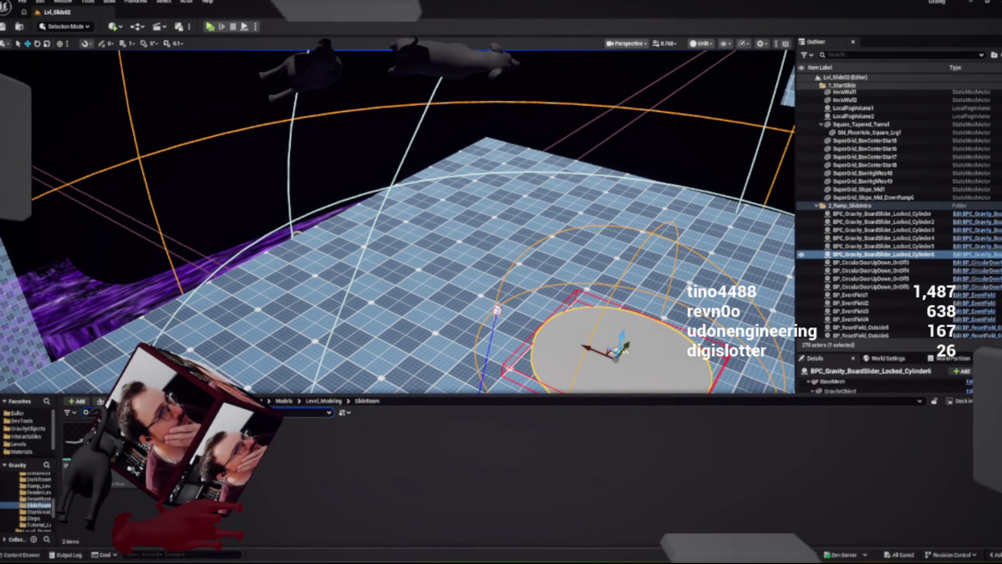
click(25, 436)
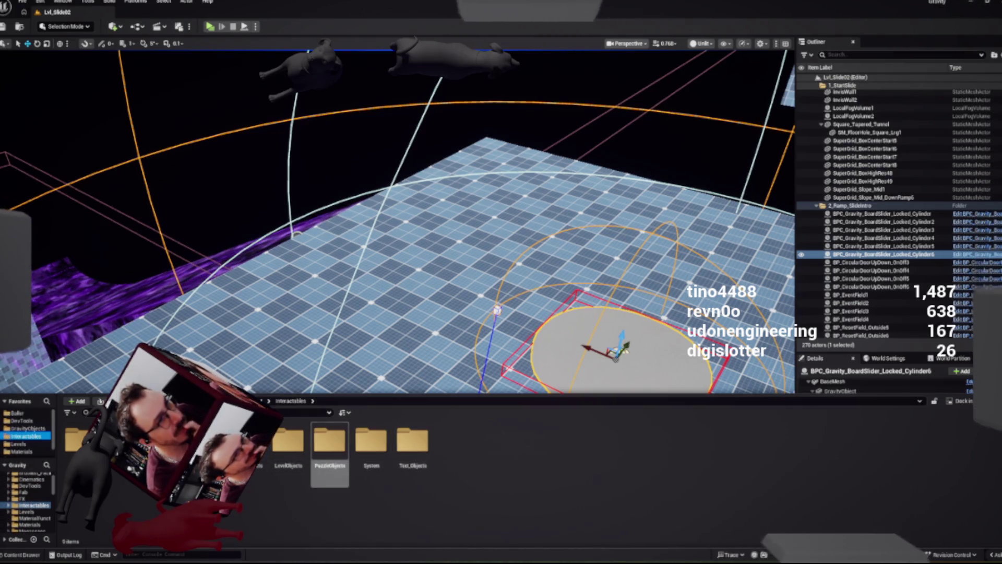
double_click(330, 441)
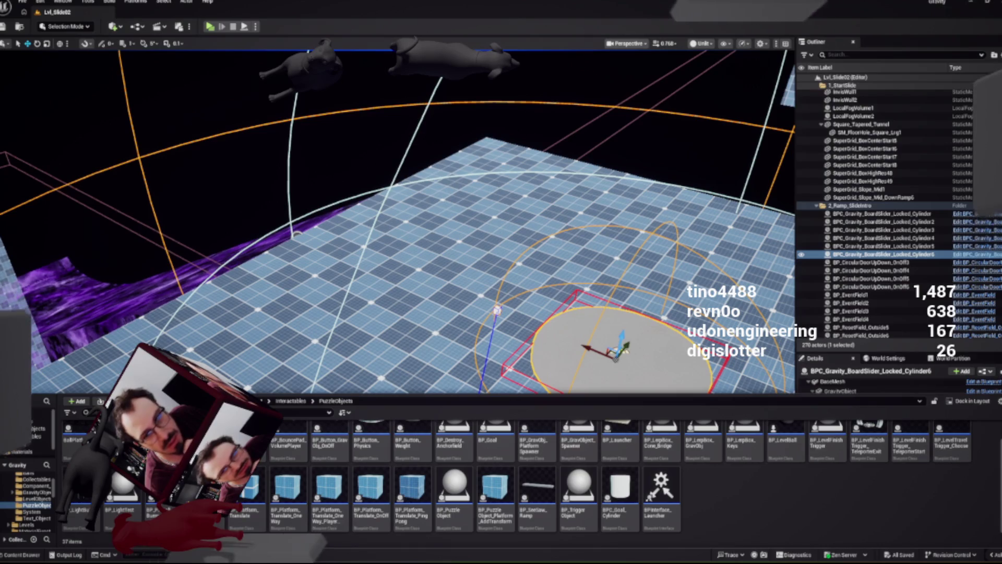
scroll(744, 449, up, 1)
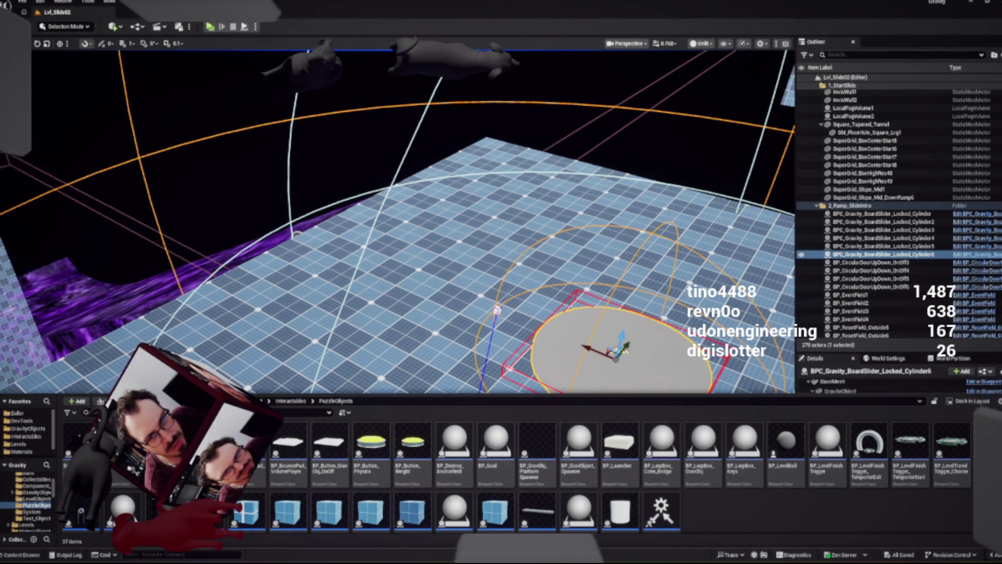
scroll(516, 475, down, 1)
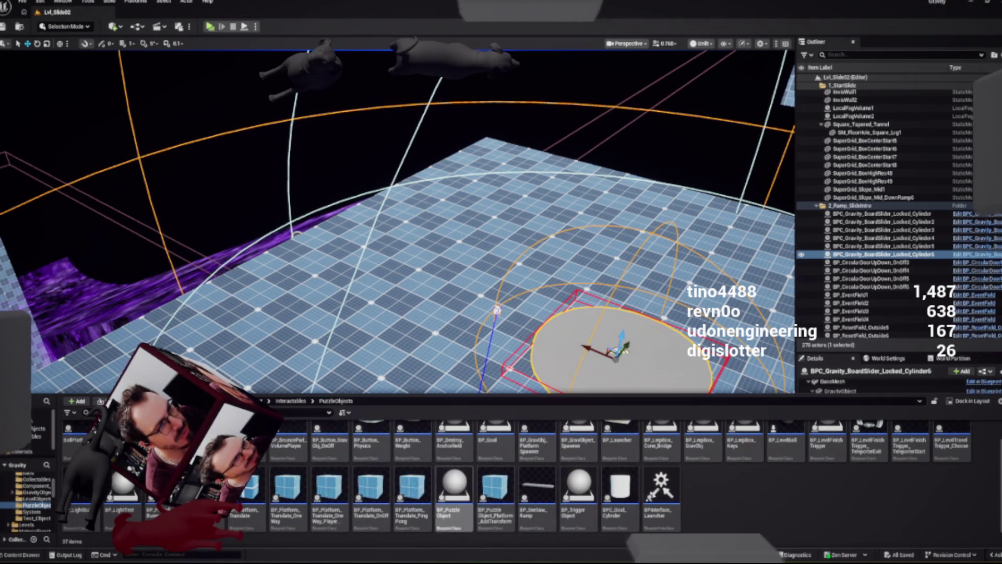
right_click(462, 488)
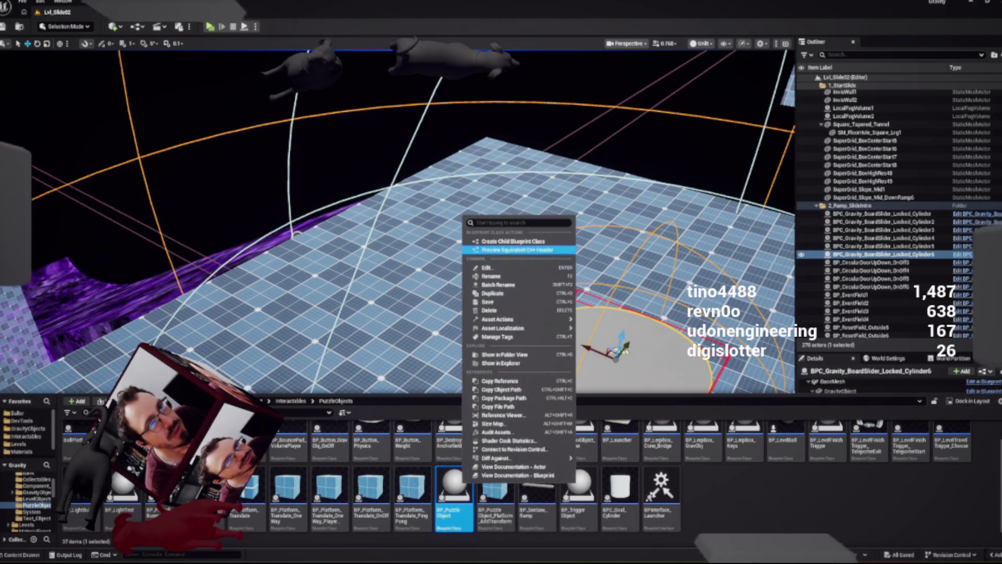
Create BP_GravObject_Boost as a child Blueprint of BP_Puzzle Object, fixing its name
click(513, 241)
text(BP_GravOb)
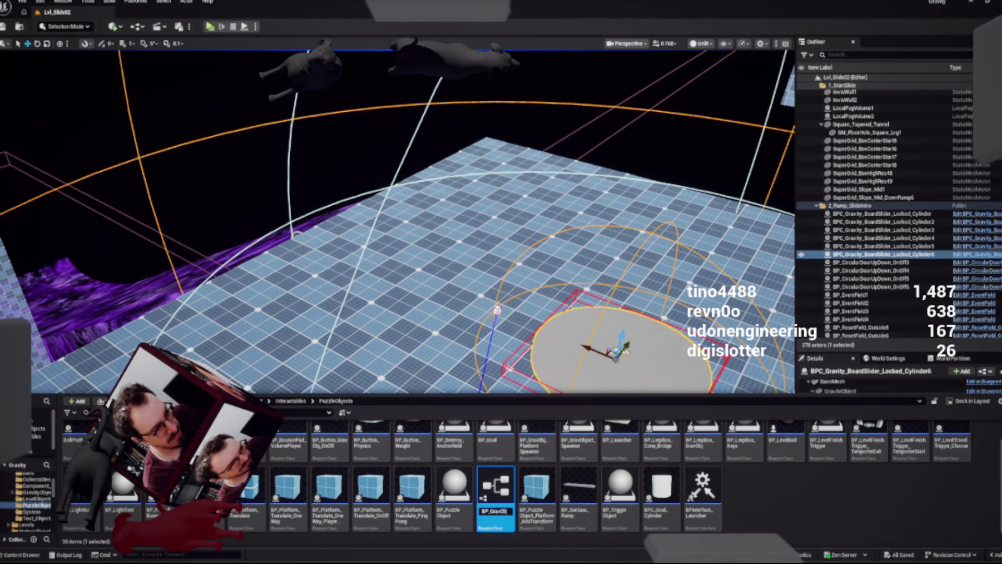
text(ectBoost)
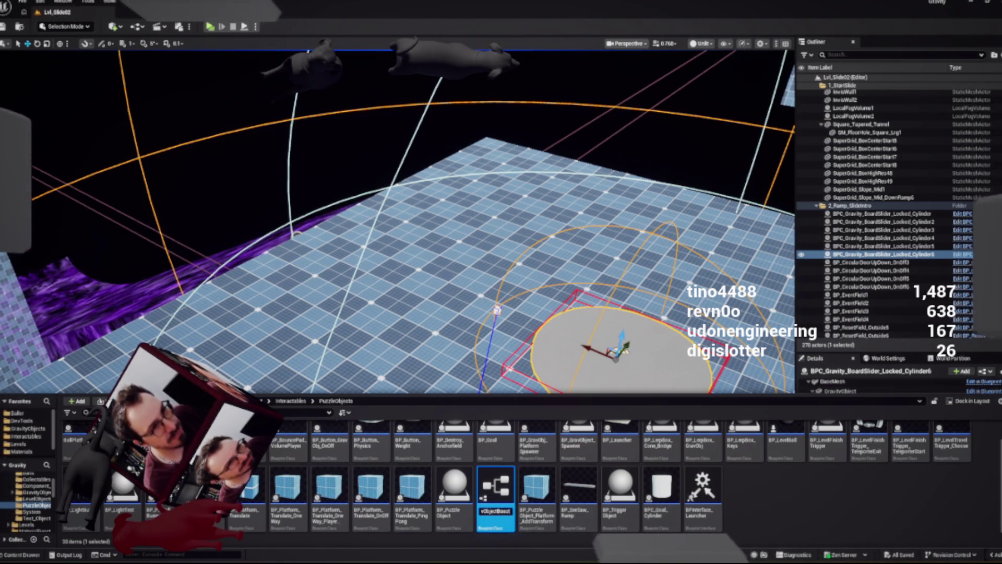
key(Return)
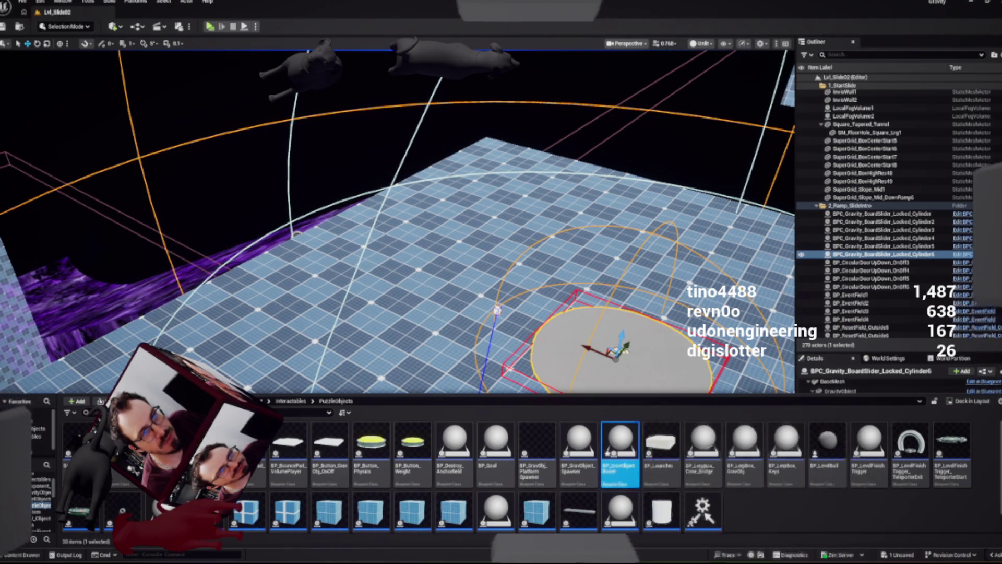
key(F2)
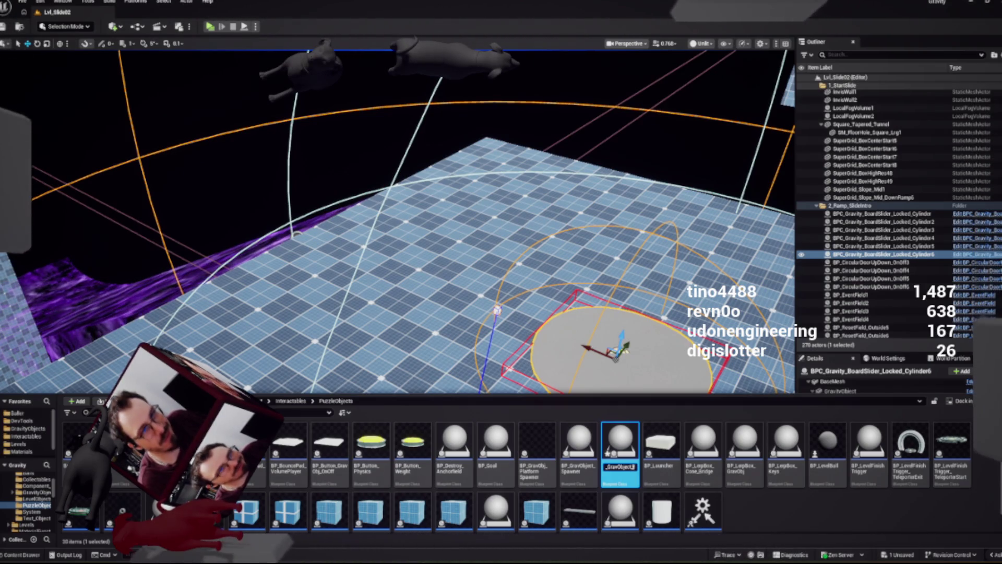
key(Return)
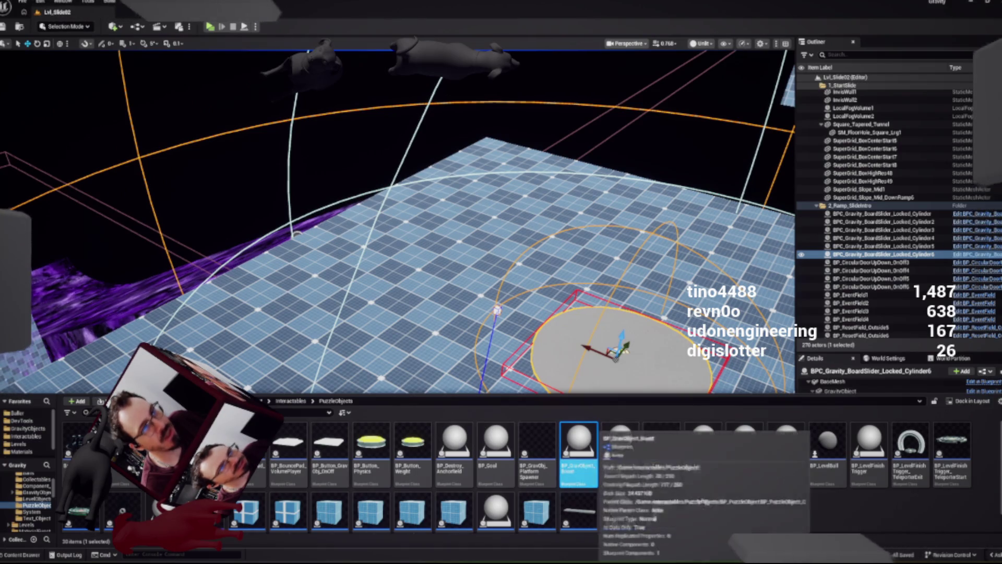
double_click(579, 449)
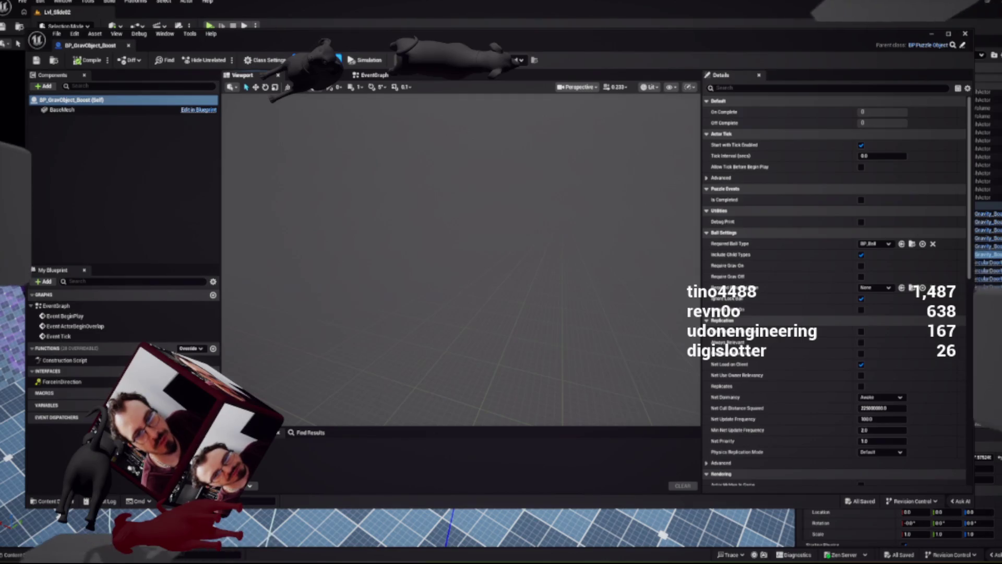
Add a Box collision component under BaseMesh
click(62, 109)
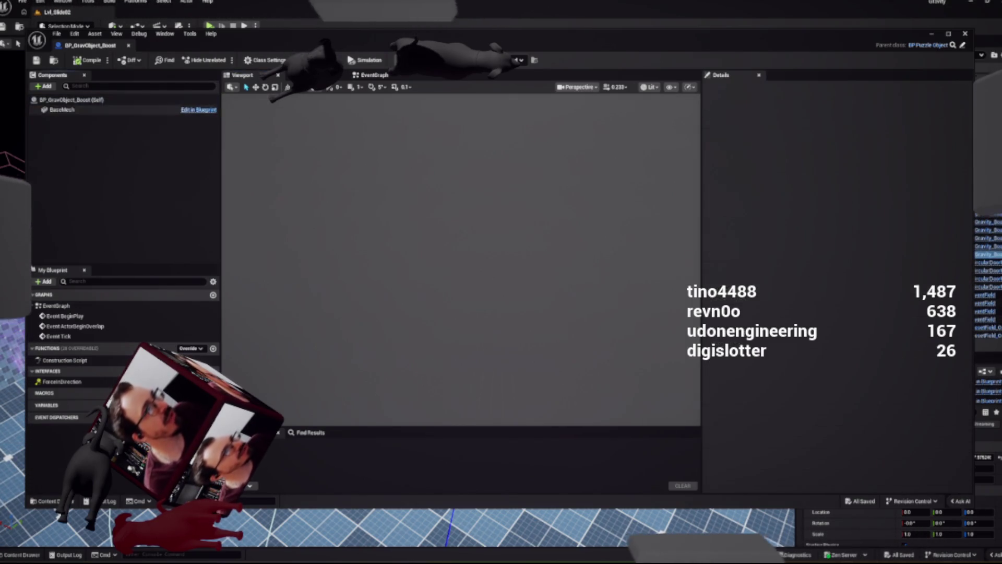
click(44, 85)
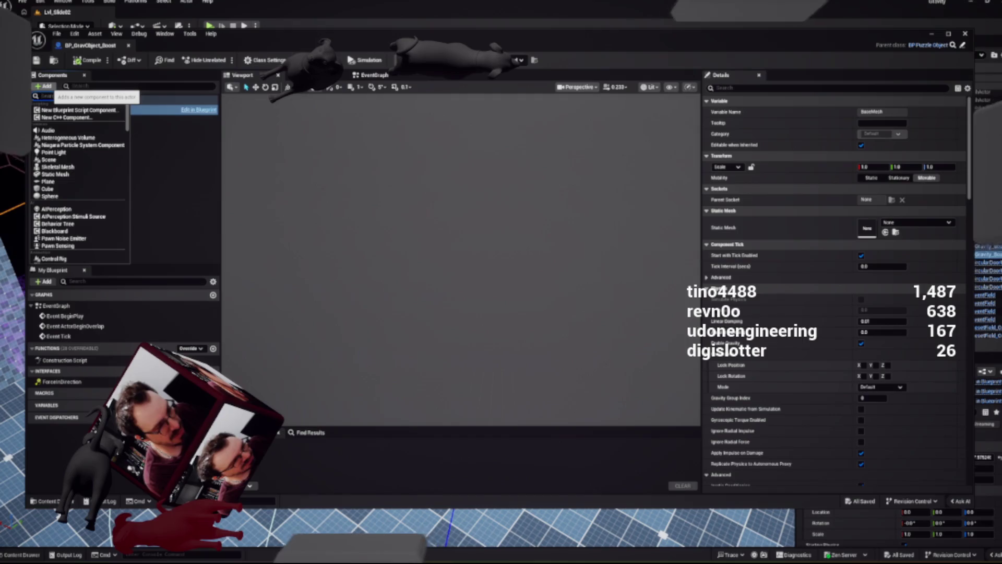
text(ox co)
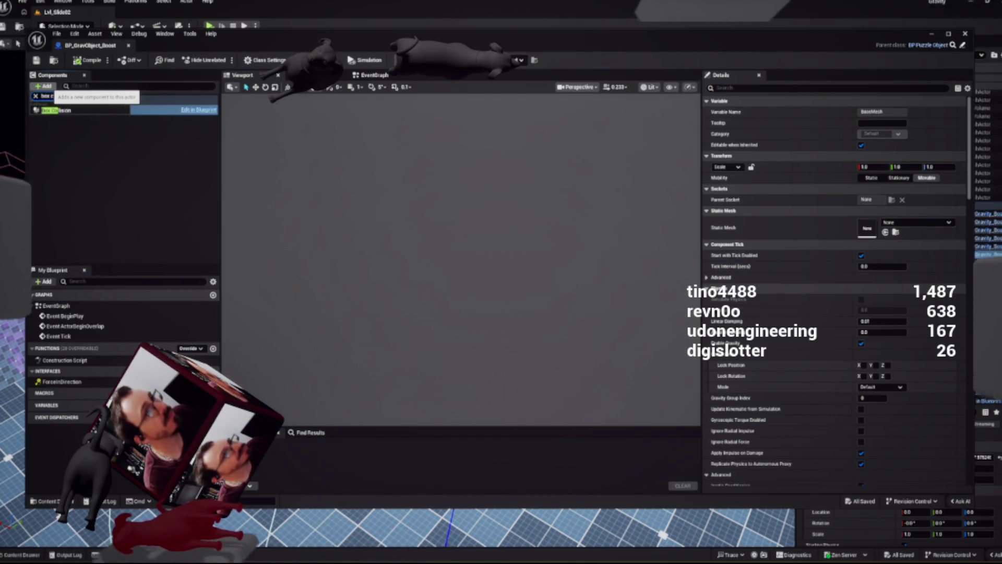
text(x)
key(Return)
key(Return)
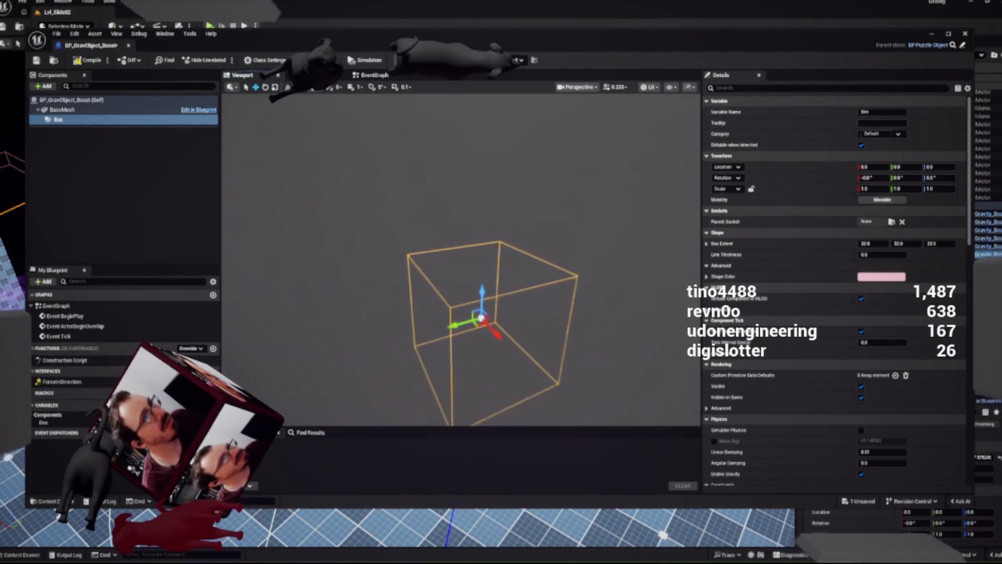
Add an Arrow component named Arrow under BaseMesh and compile-save the Blueprint
click(62, 109)
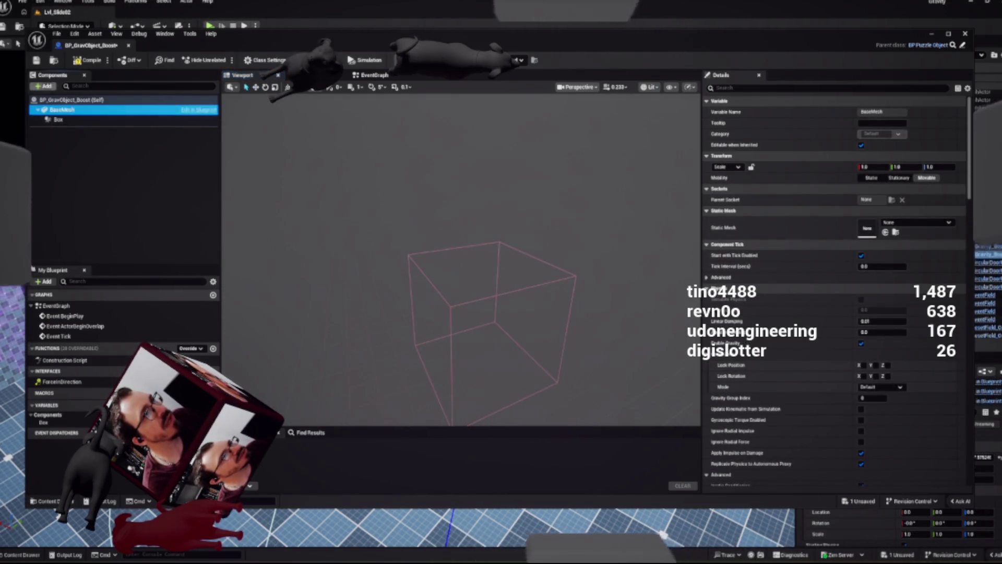
click(43, 85)
text(arra)
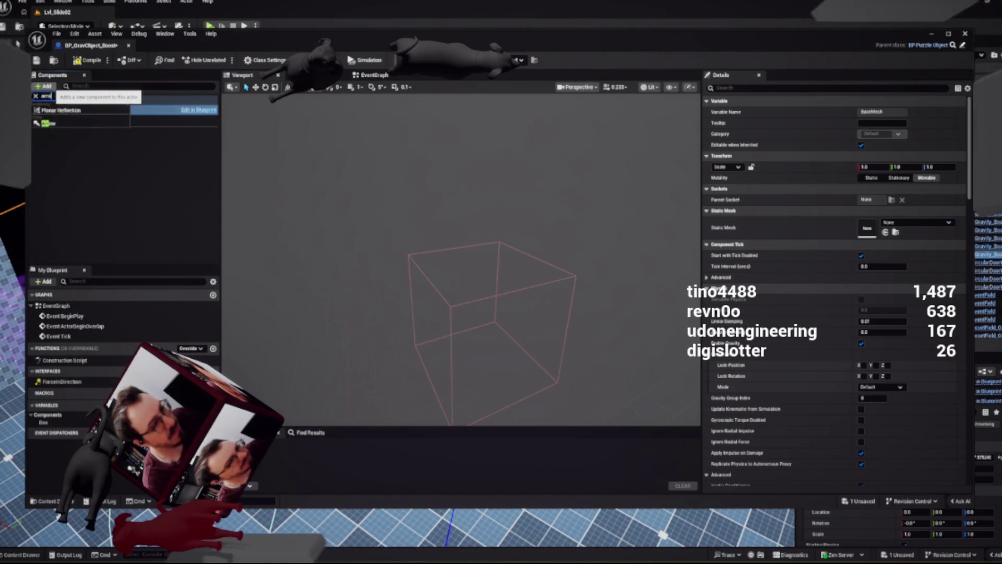
key(BackSpace)
text(ow)
key(Return)
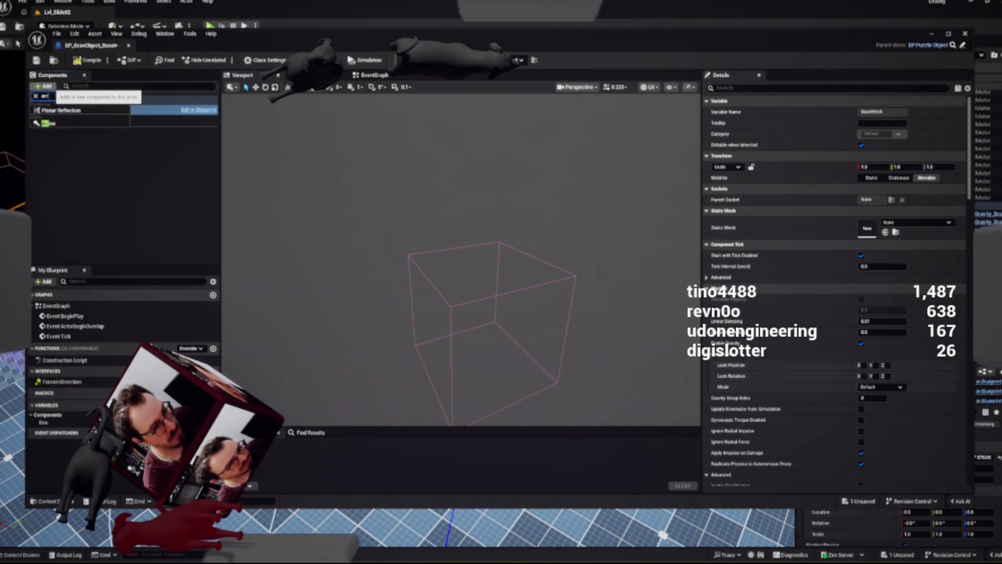
key(Return)
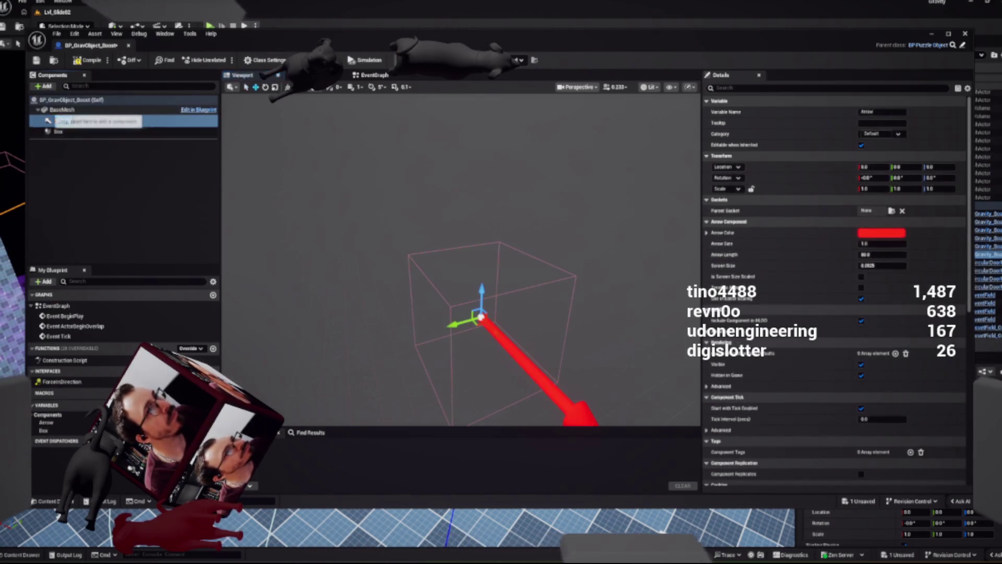
drag(460, 261, 376, 261)
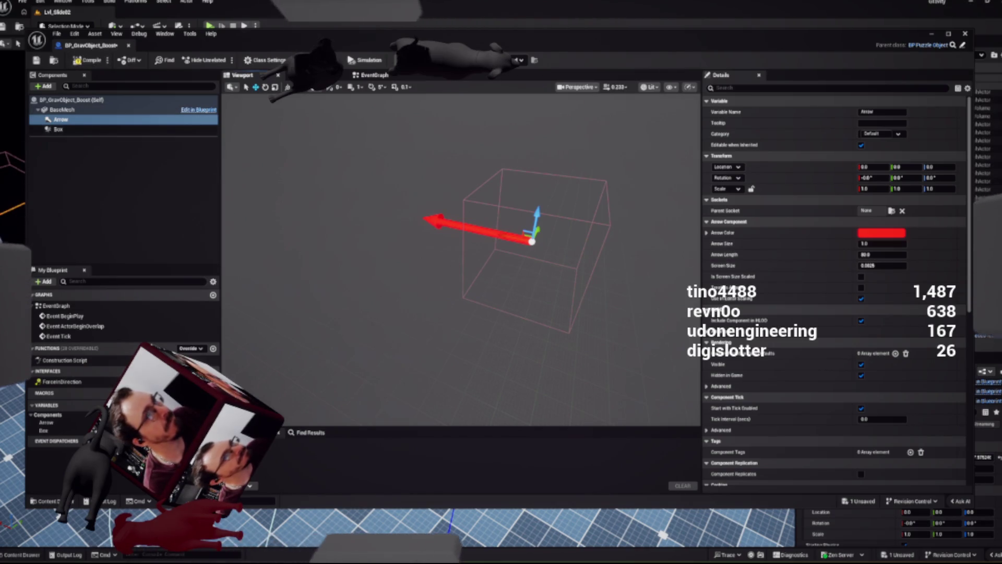
key(ctrl+s)
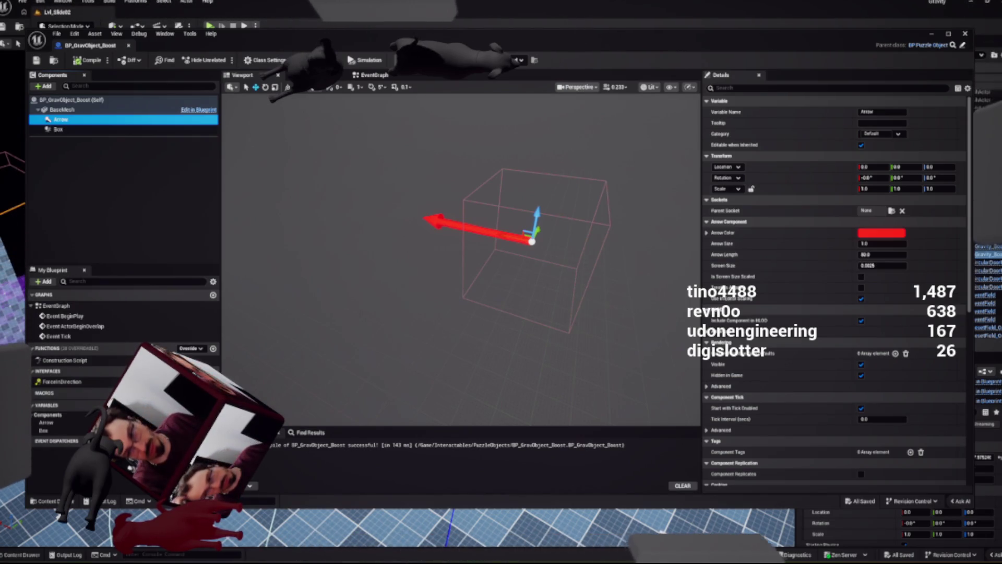
Review the Box and Arrow in the preview, then switch to the Event Graph
mouse_move(460, 261)
mouse_down()
mouse_move(454, 271)
mouse_move(465, 277)
mouse_move(449, 295)
mouse_up()
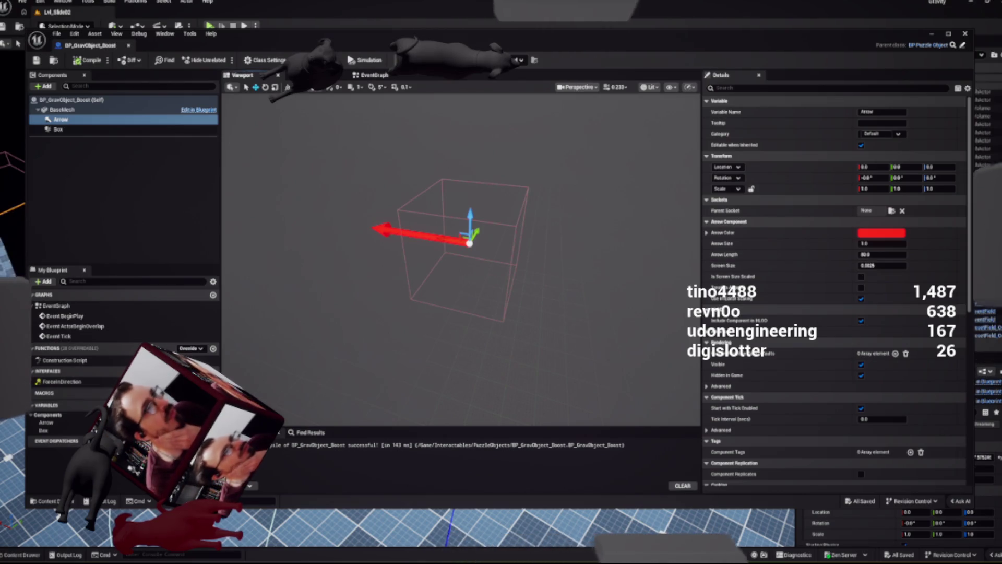
click(371, 75)
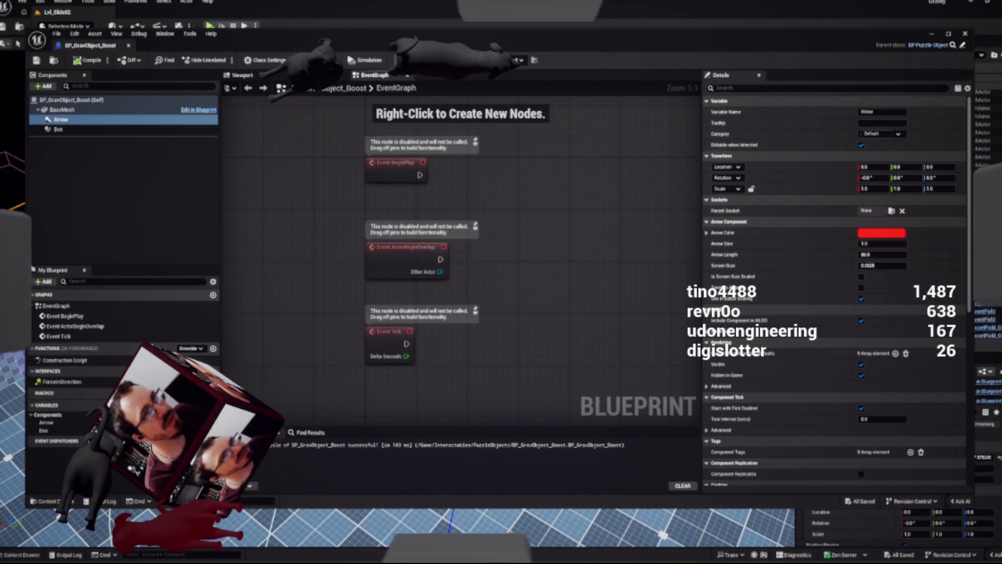
Replace the default event nodes with an On Component Begin Overlap (Box) event
key(ctrl+a)
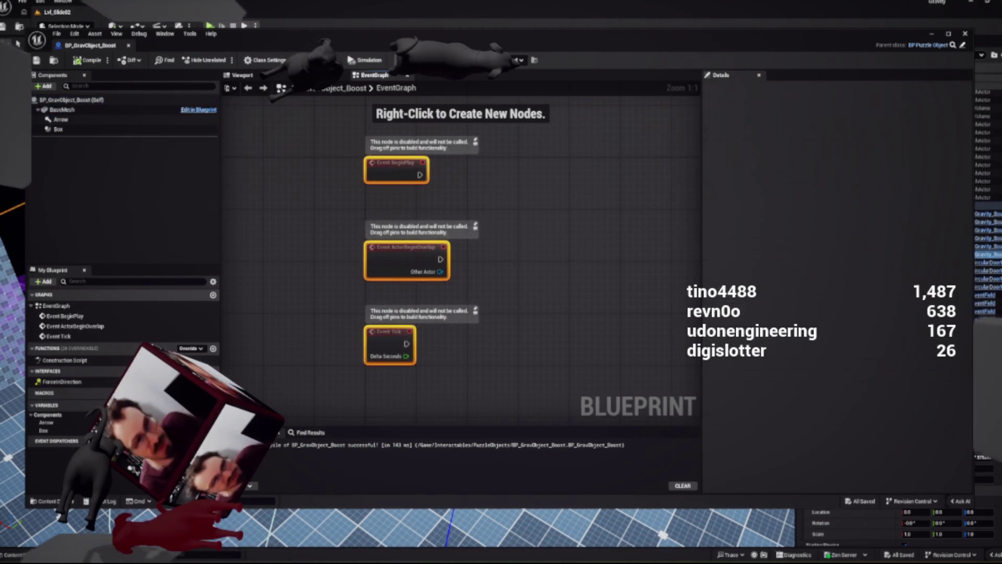
key(Delete)
click(73, 129)
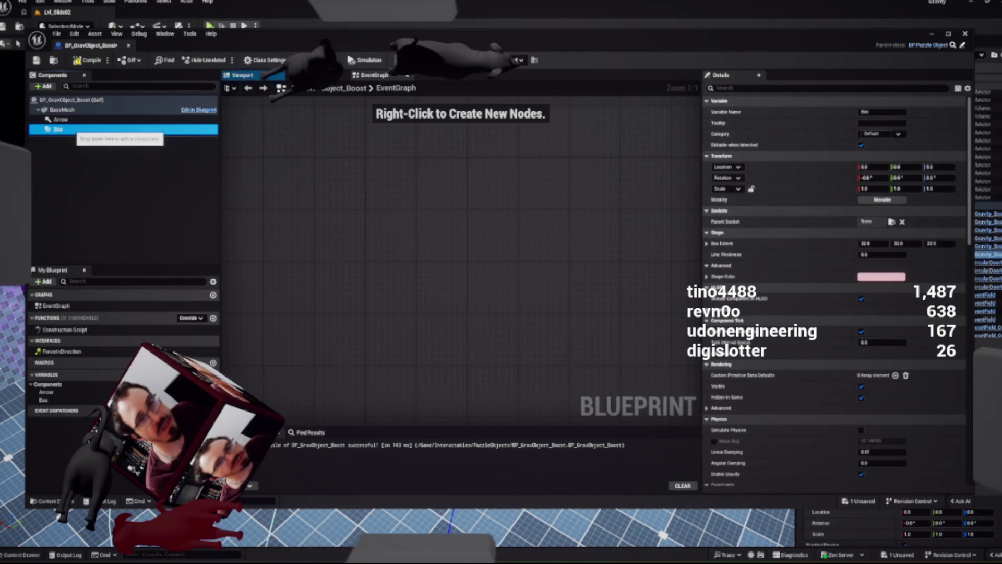
scroll(835, 293, down, 6)
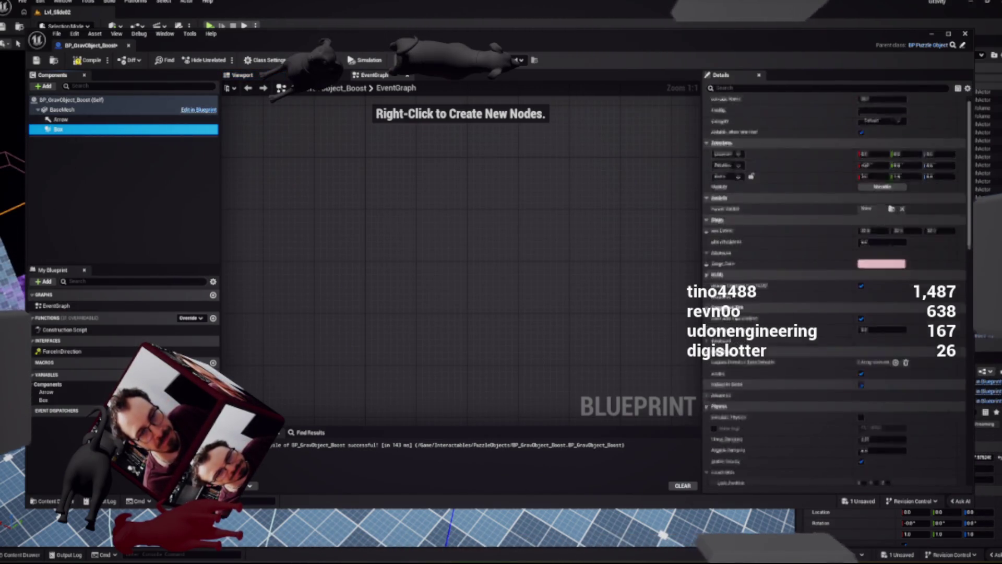
scroll(835, 293, down, 15)
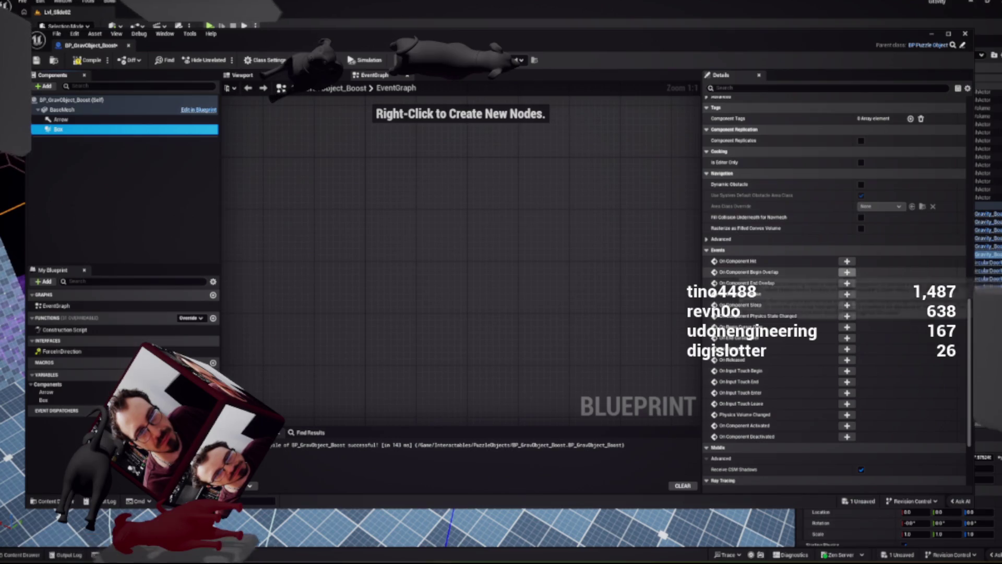
click(847, 272)
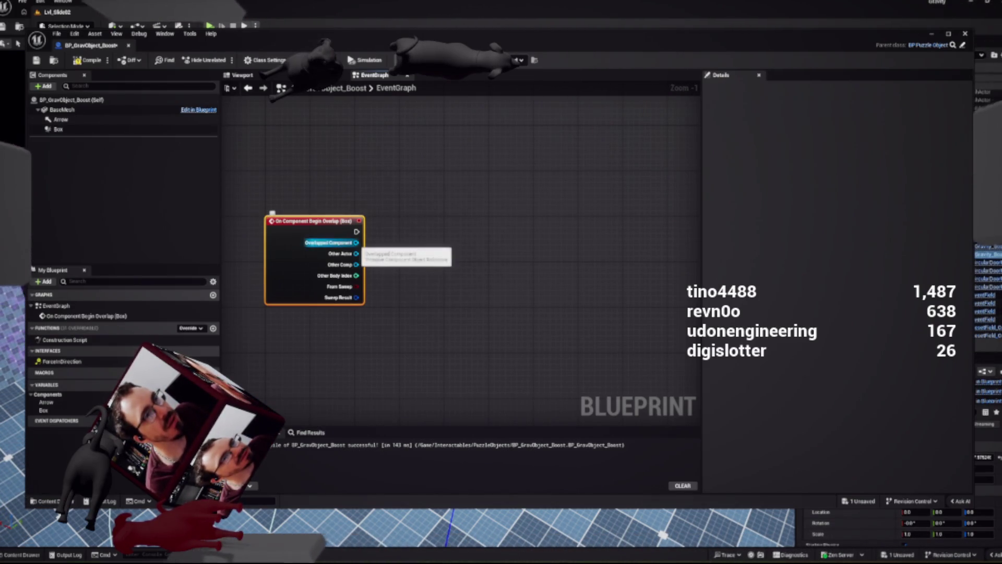
drag(356, 254, 458, 239)
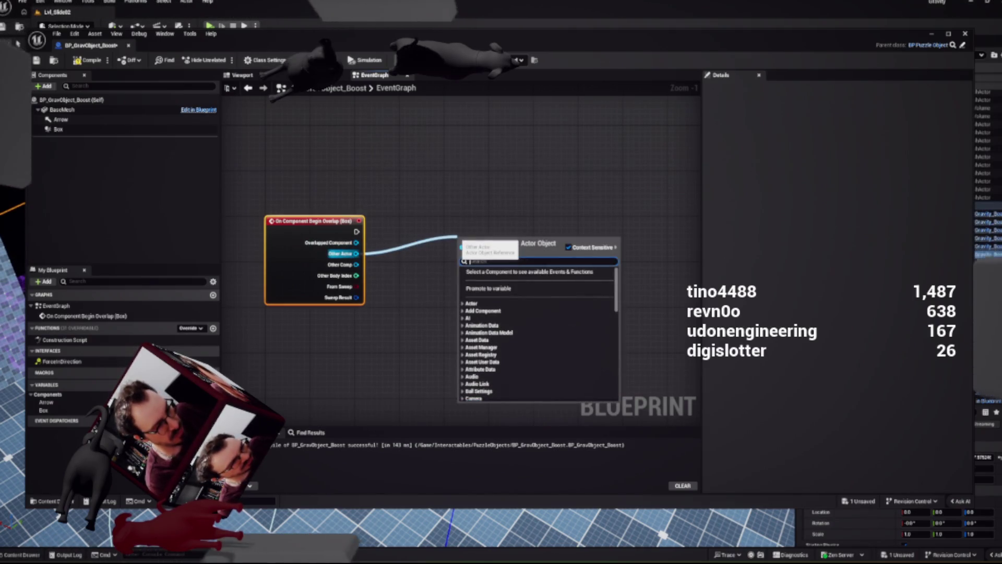
Add a Cast To BP_GravityObject node that takes the overlap's Other Actor
text(gravity)
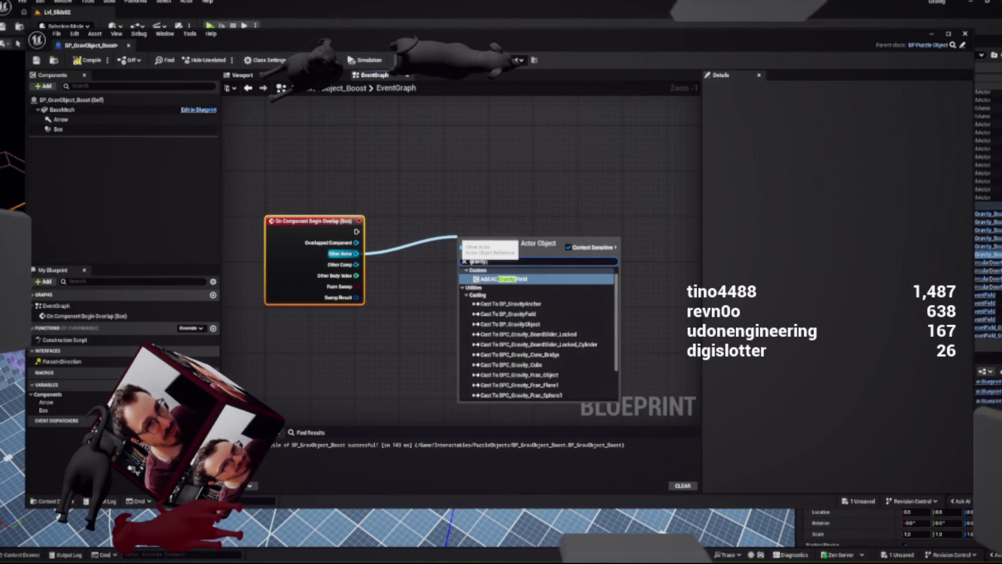
text( object)
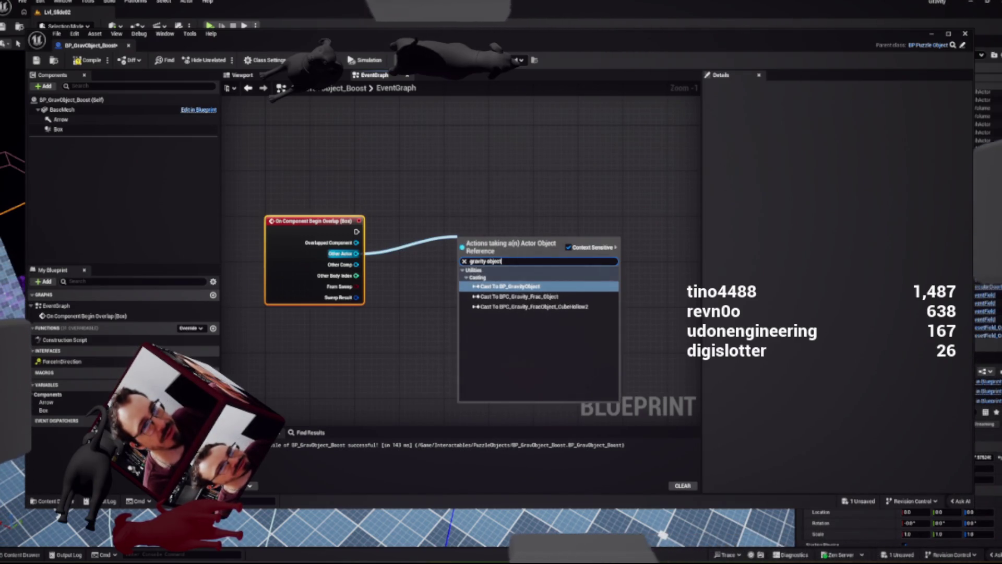
key(Return)
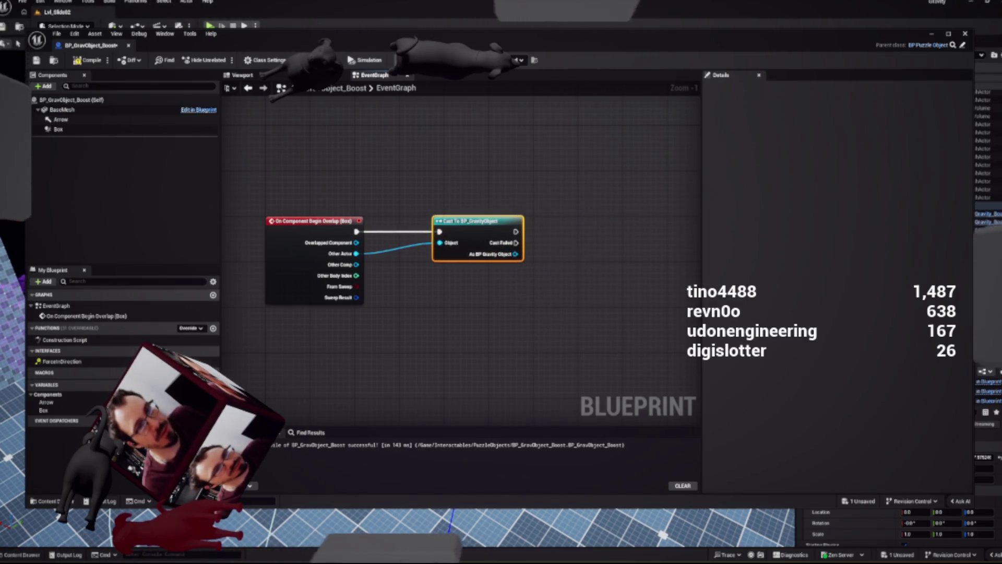
drag(554, 281, 506, 292)
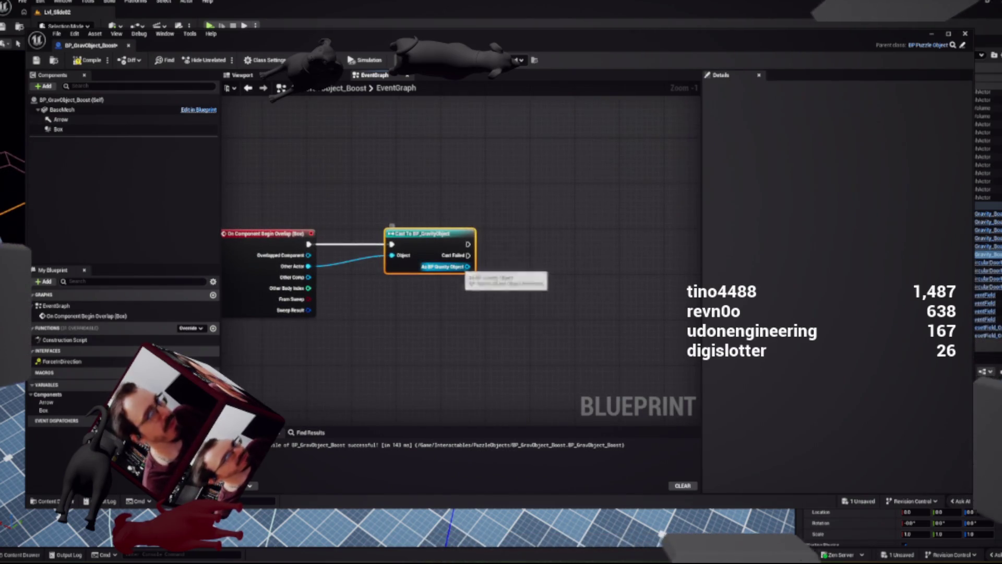
mouse_move(468, 267)
mouse_down()
mouse_move(559, 256)
mouse_move(549, 245)
mouse_up()
Add an Add Impulse node on the cast gravity object and an Arrow component reference
text(add)
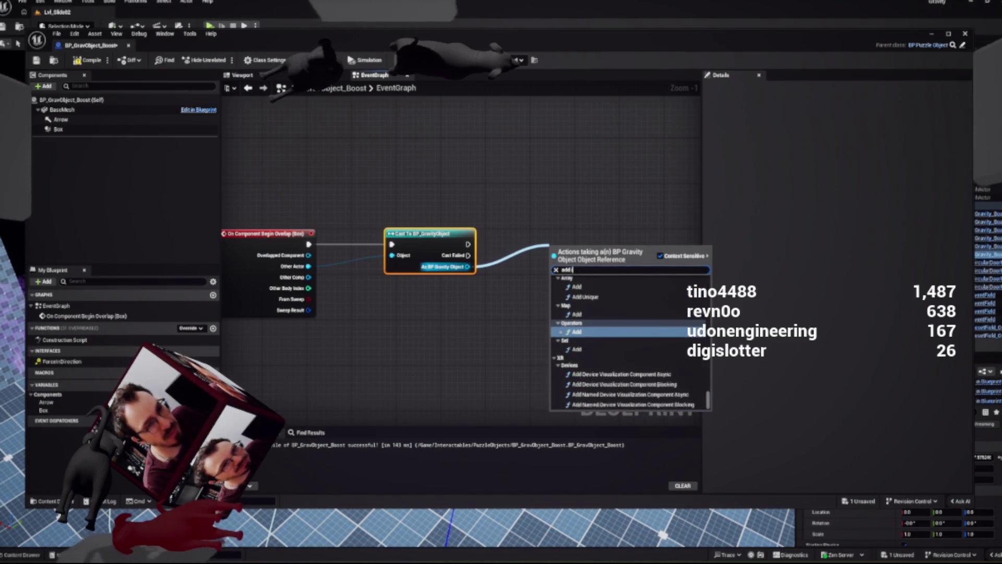
text( imp)
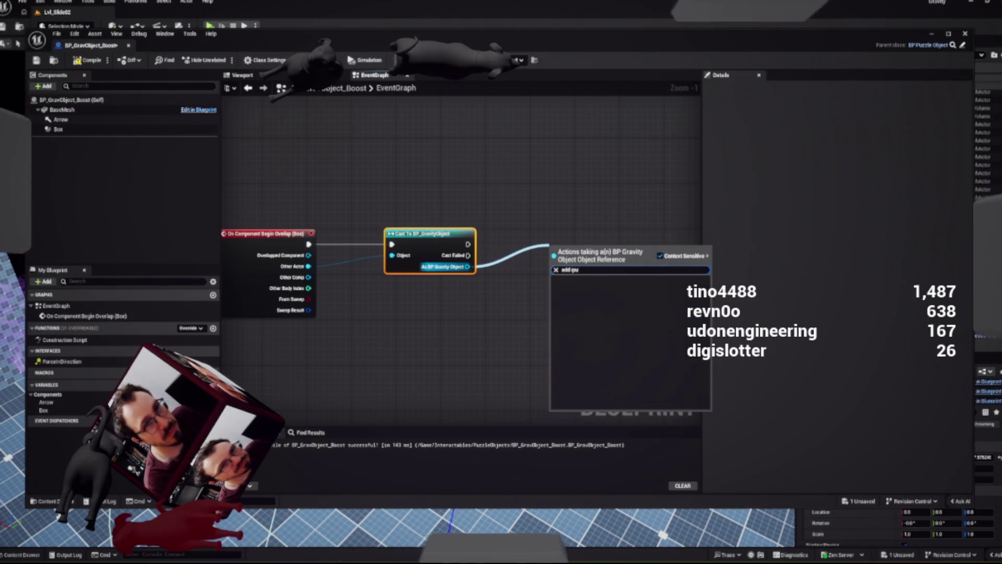
text(u)
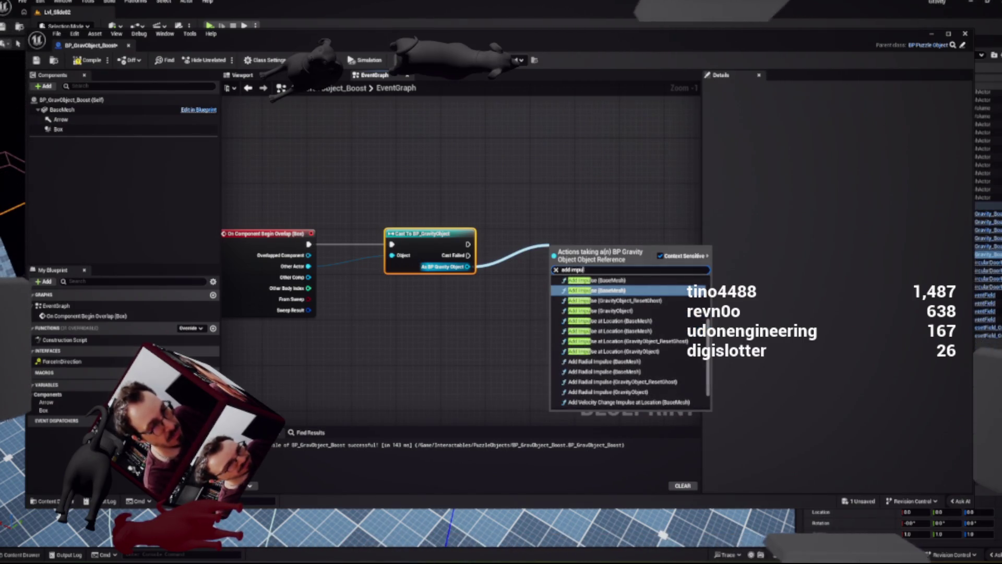
text(lse)
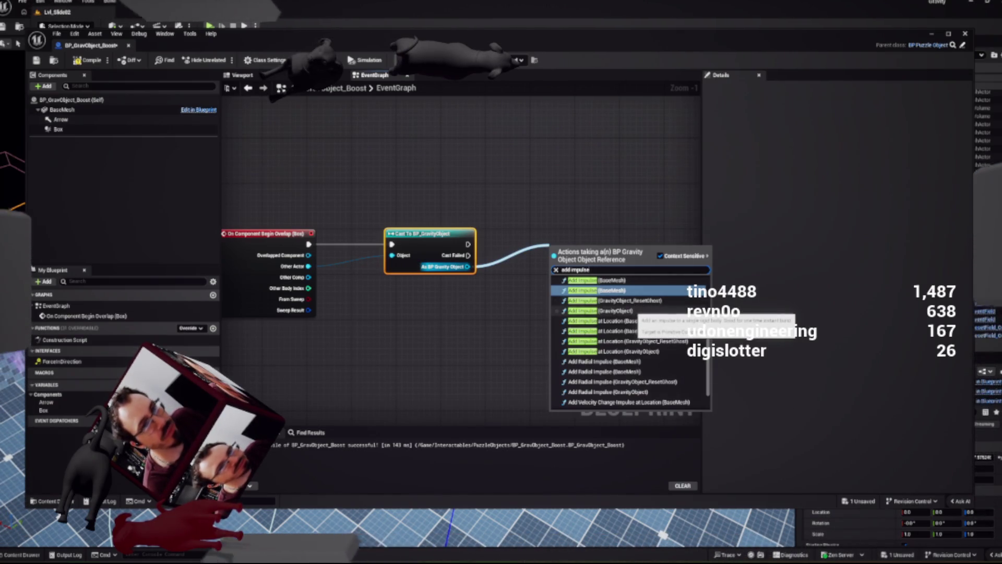
key(Return)
mouse_move(568, 246)
mouse_down()
mouse_move(561, 313)
mouse_move(567, 221)
mouse_move(582, 307)
mouse_move(617, 228)
mouse_move(596, 254)
mouse_up()
click(582, 307)
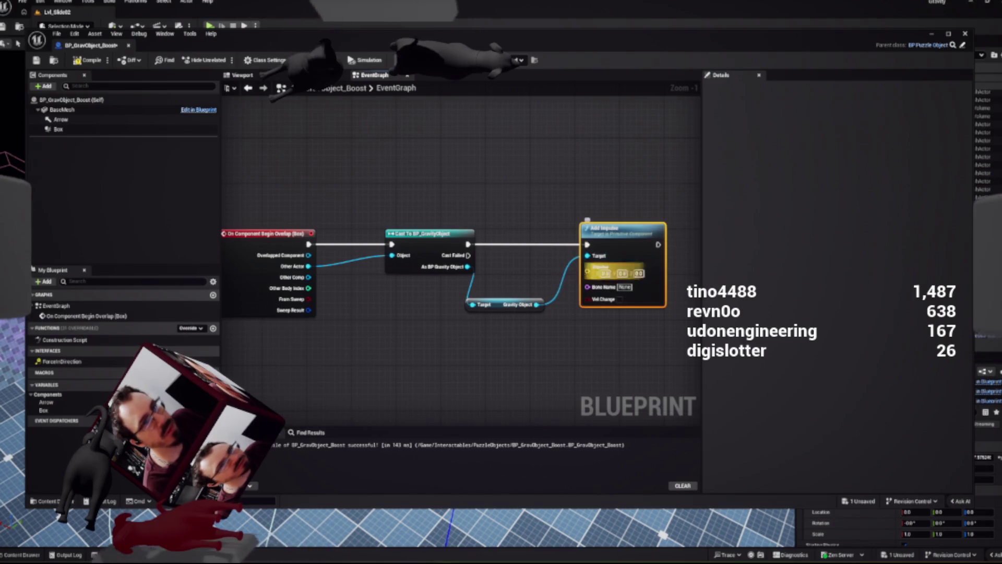
click(60, 119)
mouse_move(60, 119)
mouse_down()
mouse_move(452, 350)
mouse_move(514, 353)
mouse_up()
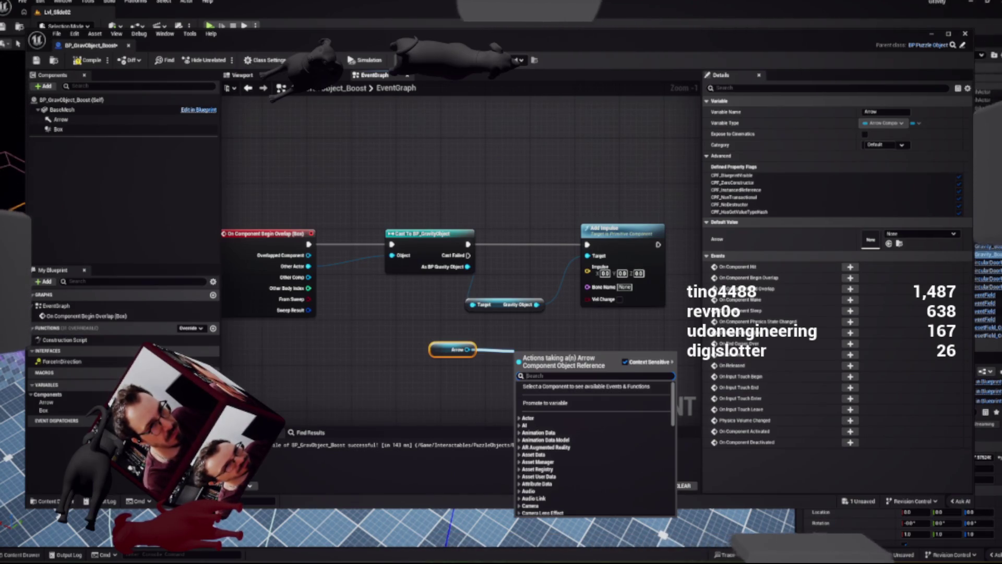
Wire the Arrow's Get Forward Vector output into Add Impulse's Impulse pin
text(get)
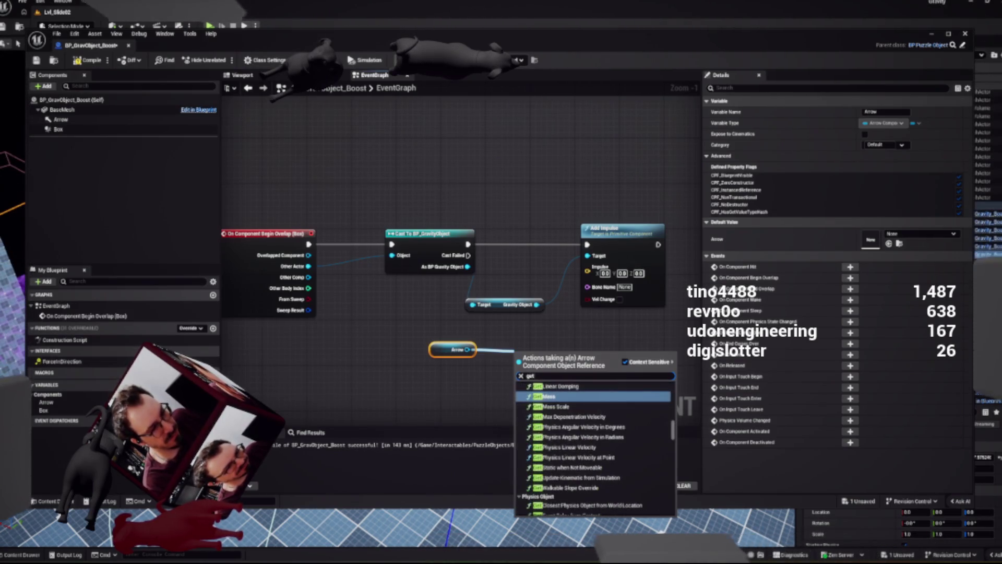
text( frward)
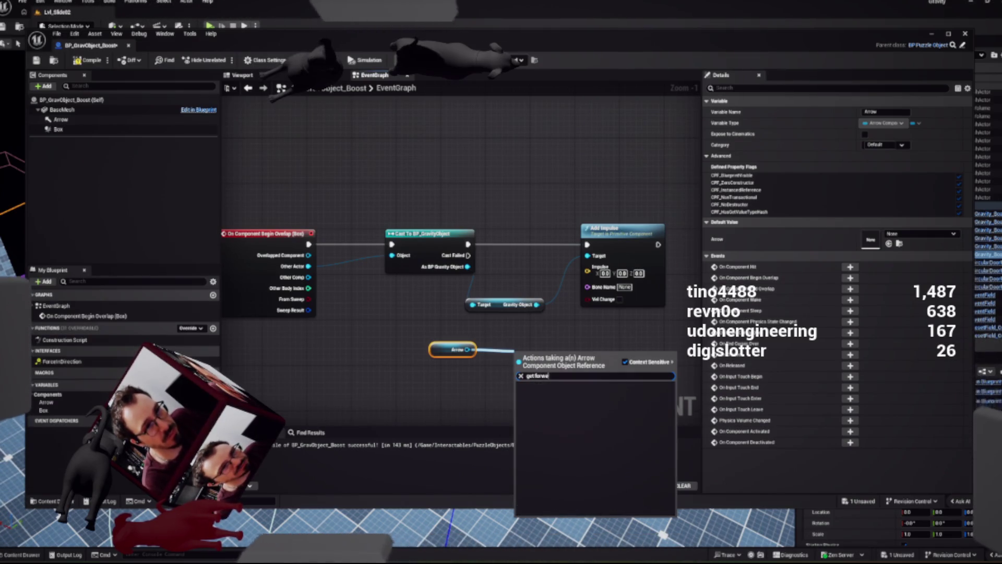
key(Return)
mouse_move(548, 353)
mouse_down()
mouse_move(532, 337)
mouse_move(600, 278)
mouse_up()
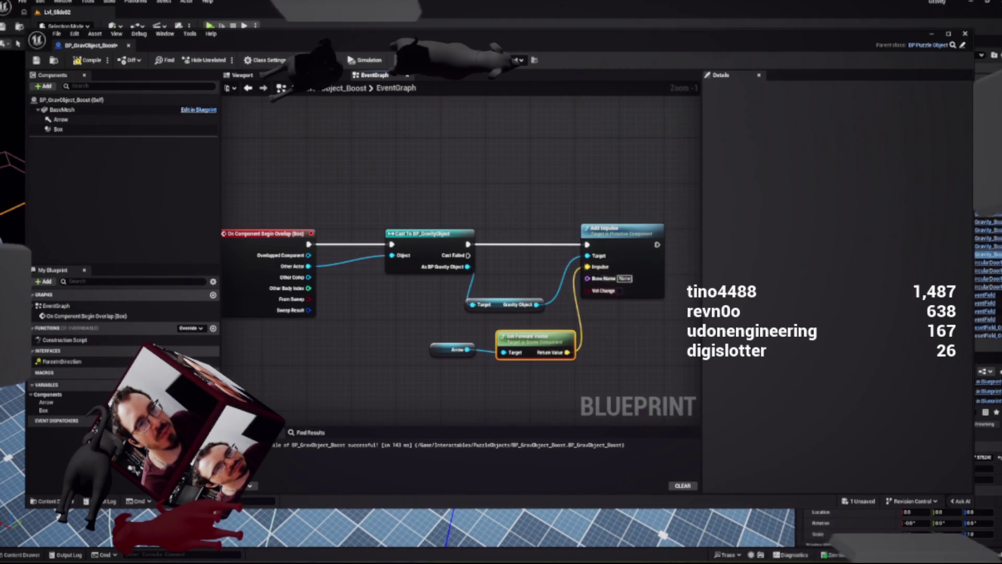
mouse_move(432, 327)
mouse_down()
mouse_move(522, 346)
mouse_move(488, 332)
mouse_up()
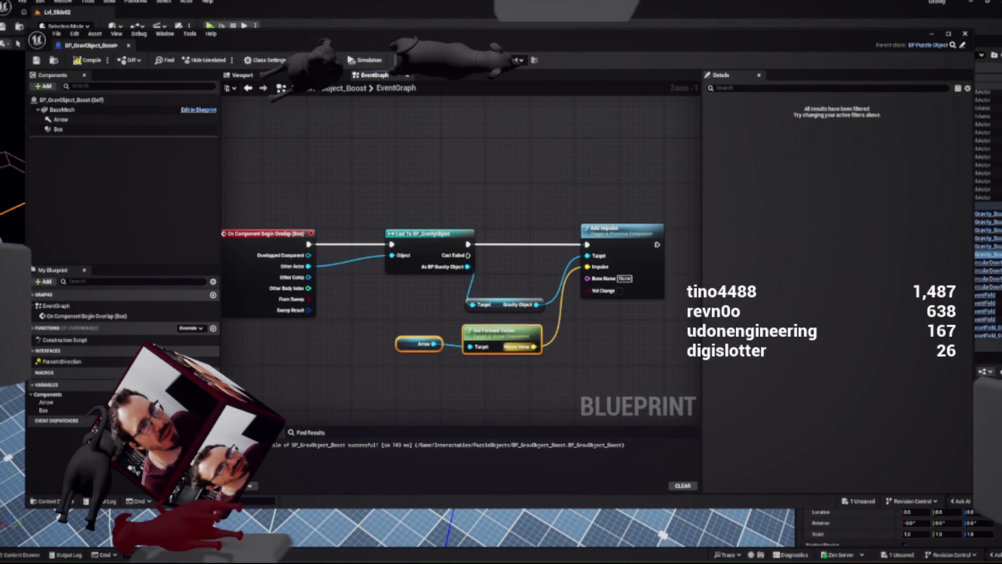
drag(606, 351, 570, 354)
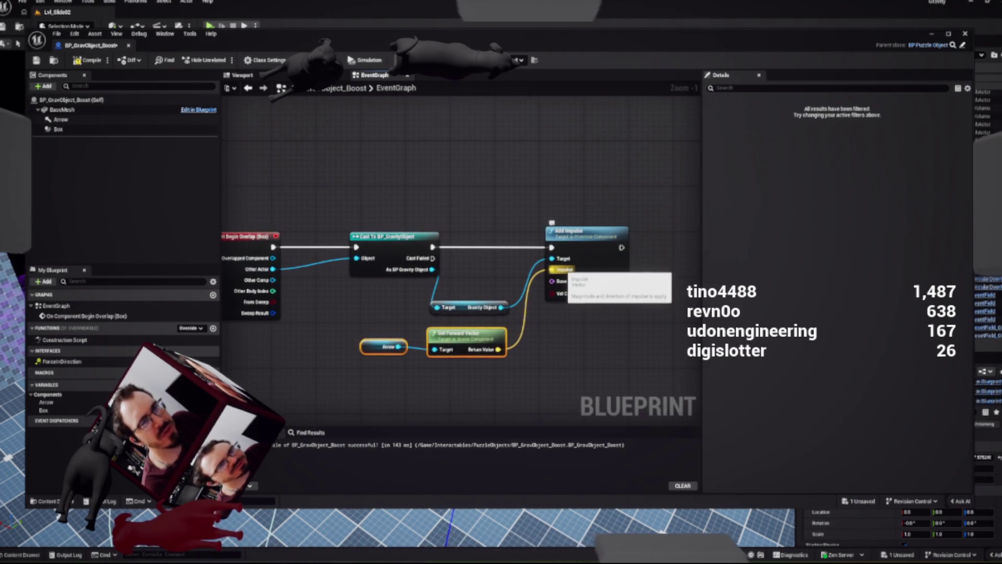
mouse_move(465, 334)
mouse_down()
mouse_move(454, 346)
mouse_move(517, 380)
mouse_up()
key(ctrl+z)
Insert a vector math node with split X, Y, Z pins between Get Forward Vector and Impulse
text(add)
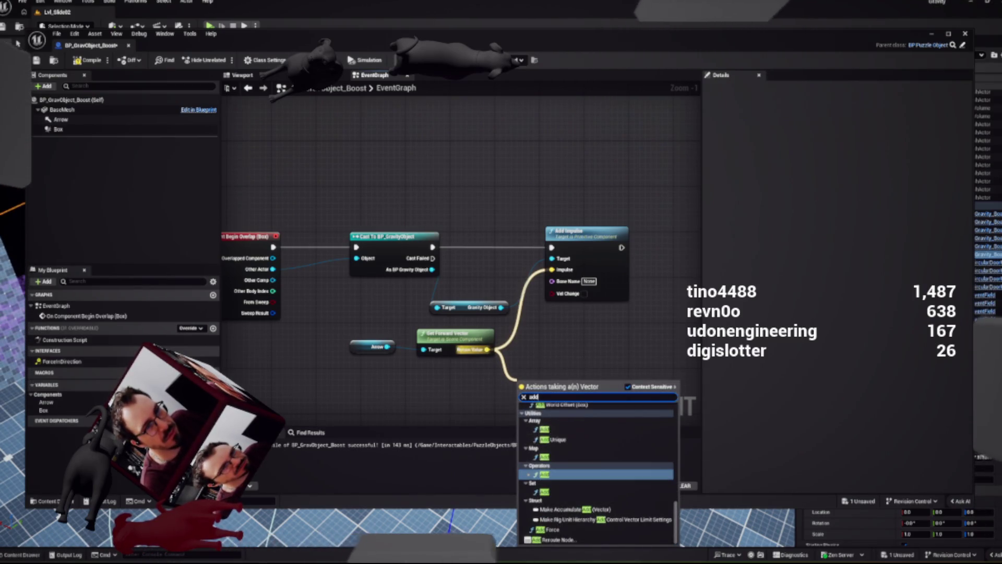
key(Return)
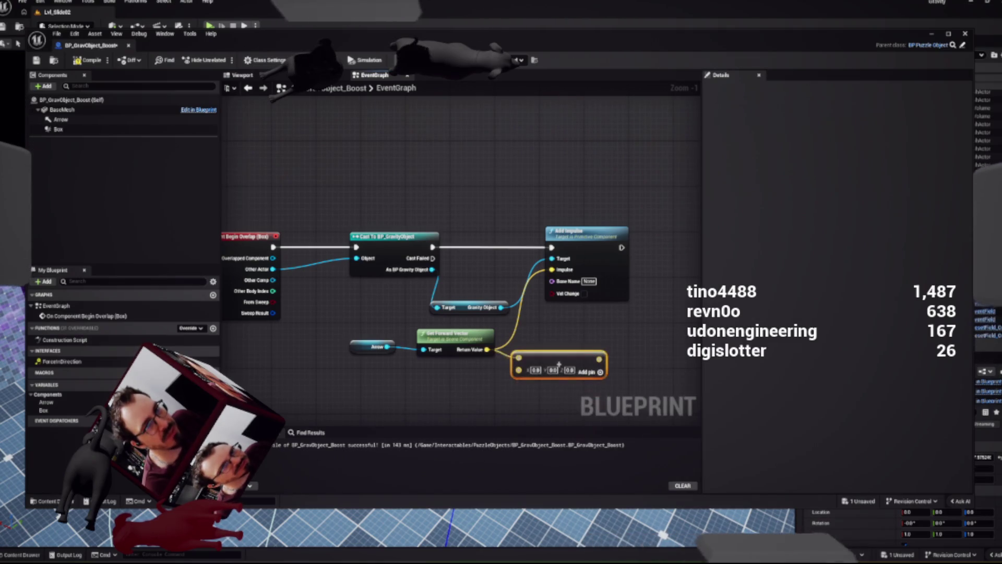
drag(558, 363, 554, 359)
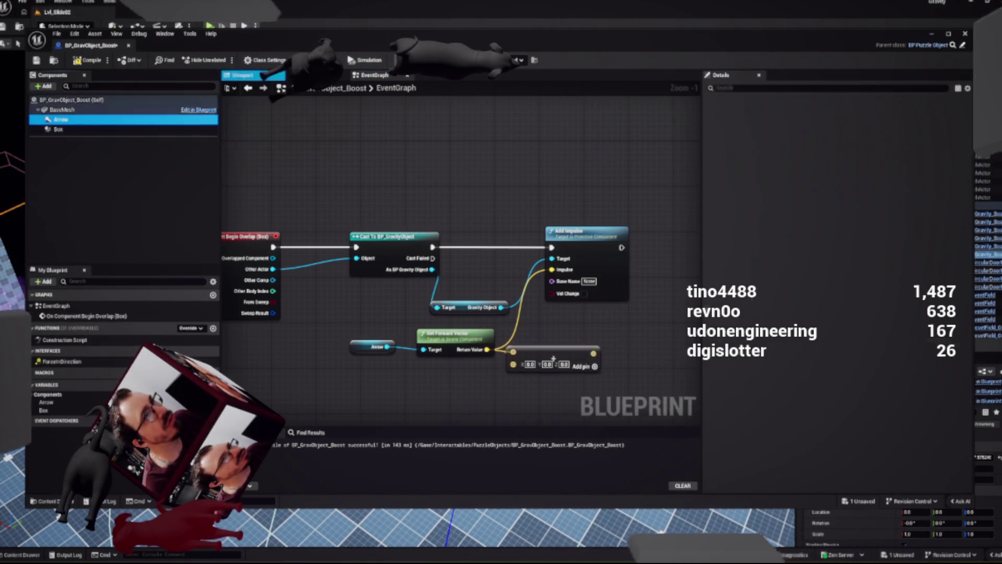
click(241, 75)
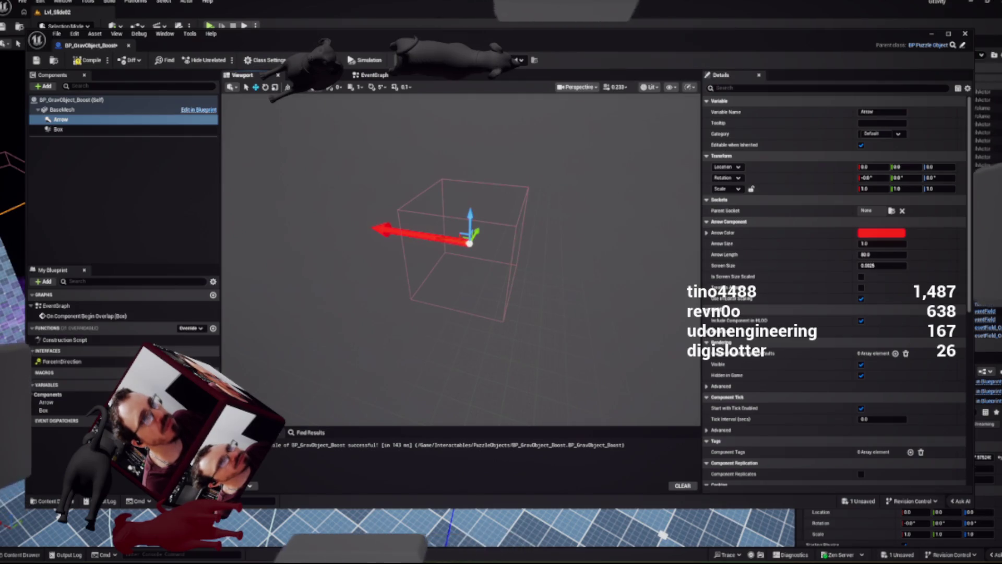
click(373, 75)
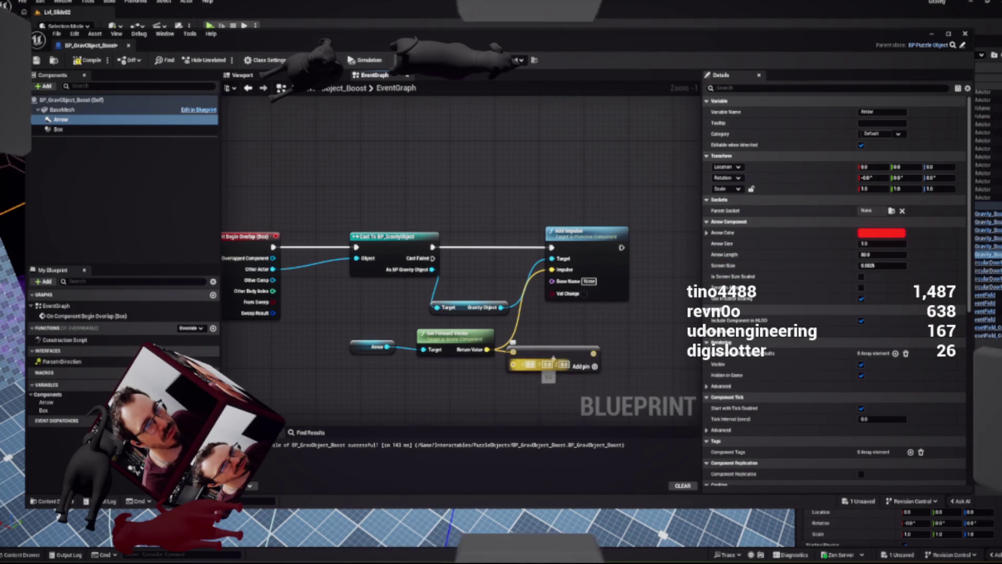
click(530, 364)
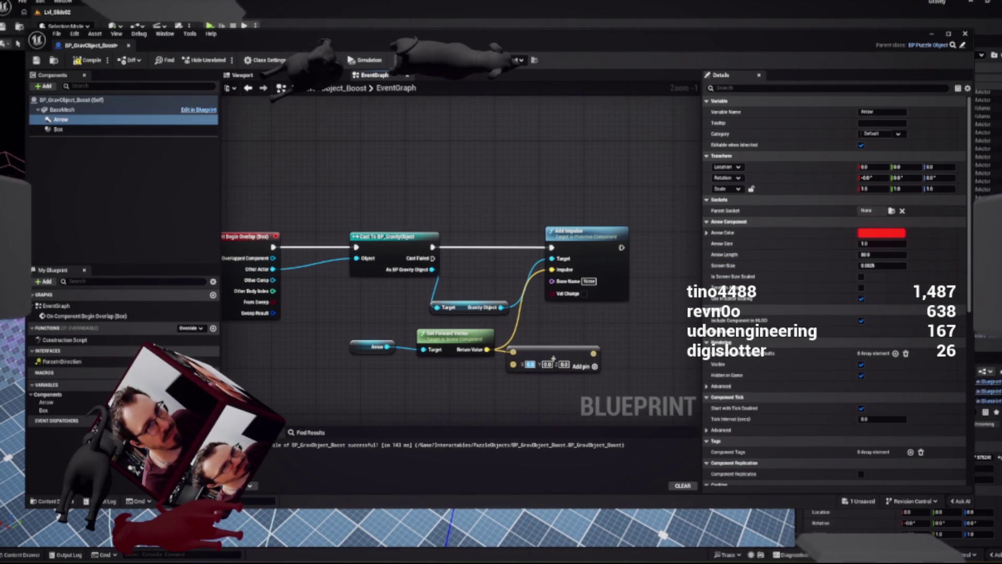
right_click(525, 367)
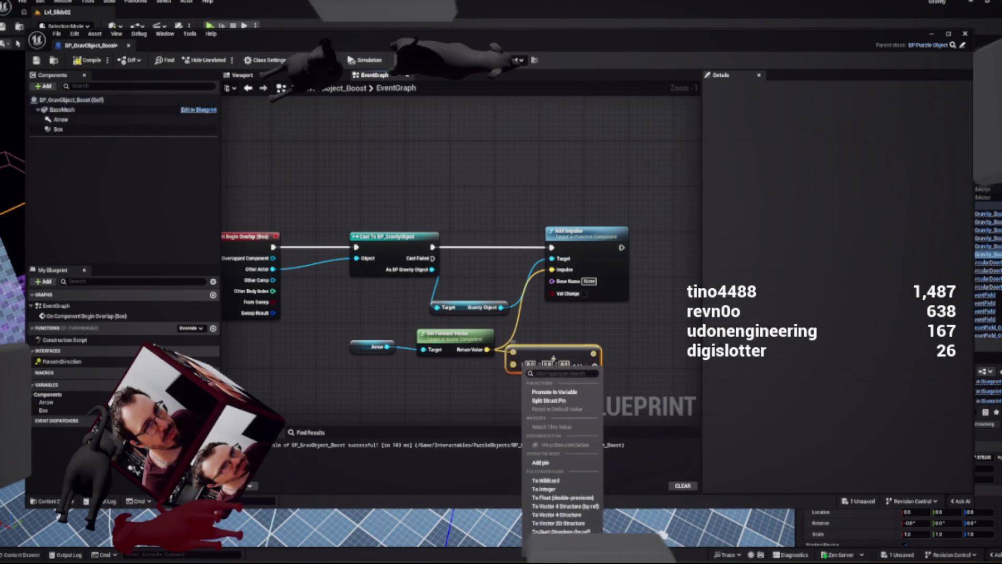
click(548, 400)
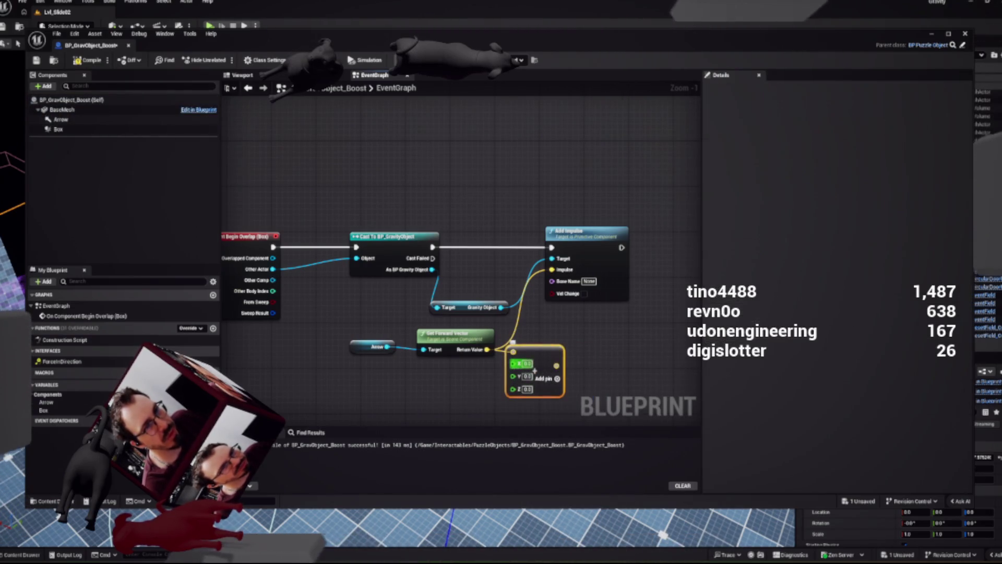
drag(534, 369, 535, 388)
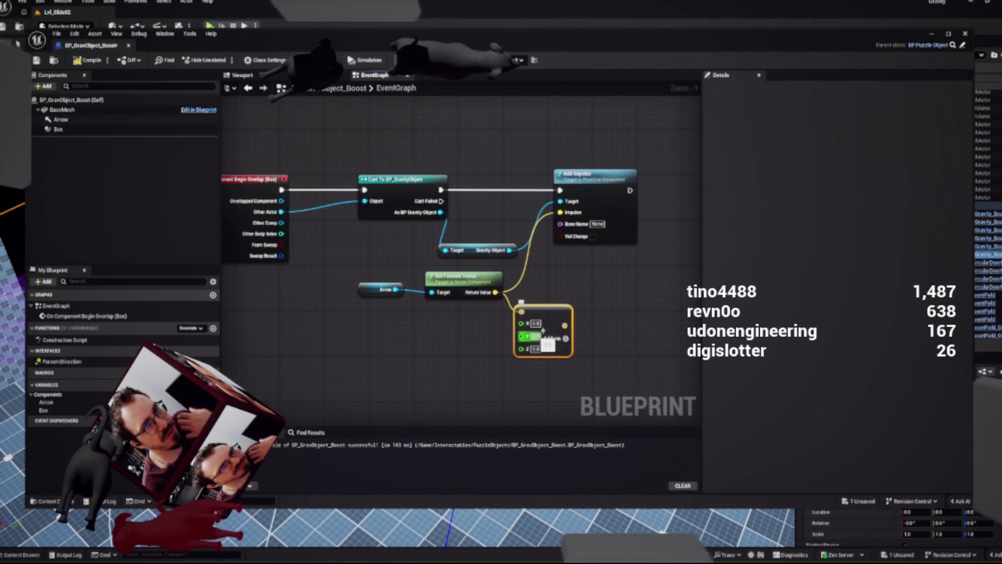
mouse_move(565, 325)
mouse_down()
mouse_move(577, 265)
mouse_move(561, 213)
mouse_up()
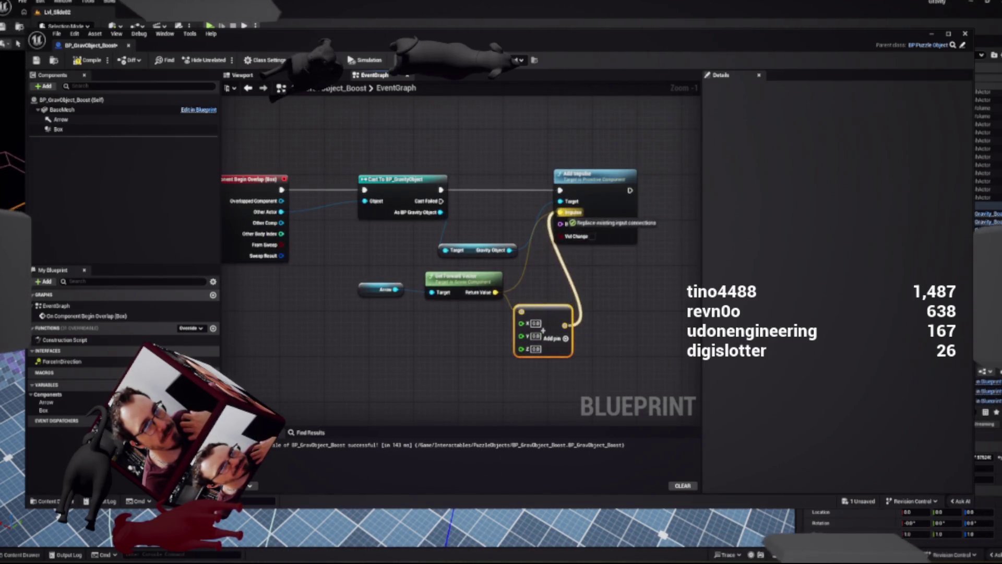
Set the vector node's X to 1000, tidy the Arrow nodes, and return to the level
click(535, 323)
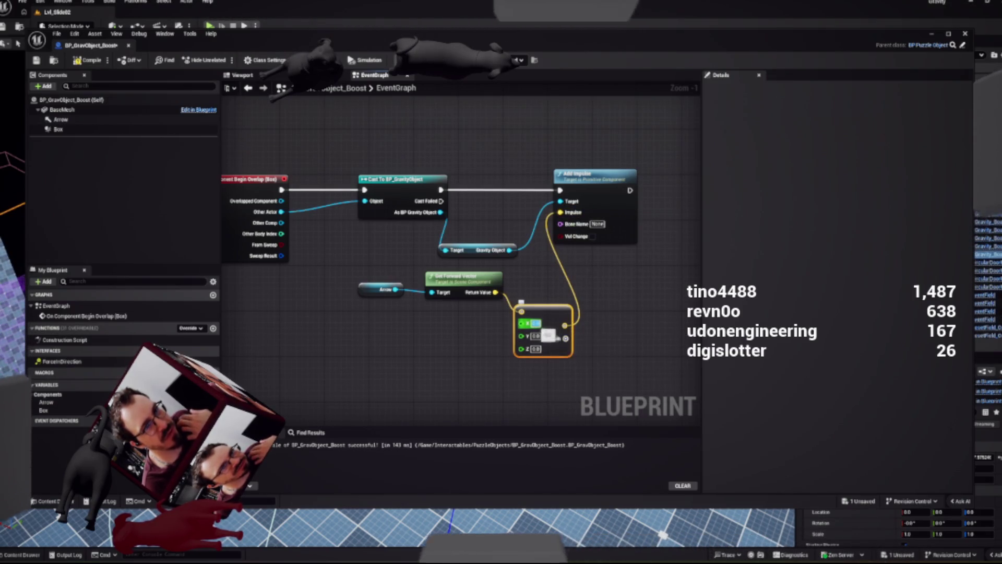
text(1000)
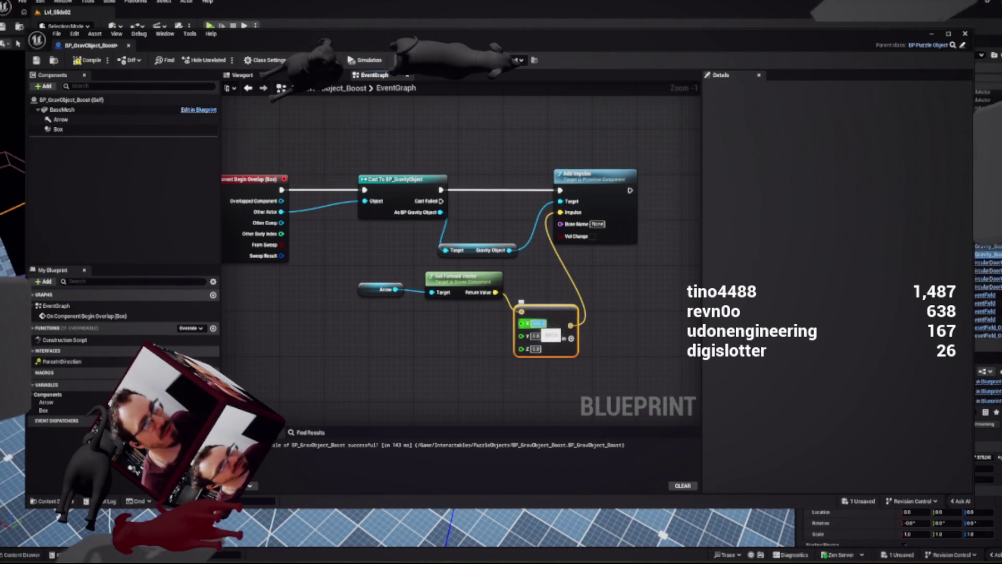
drag(463, 276, 458, 310)
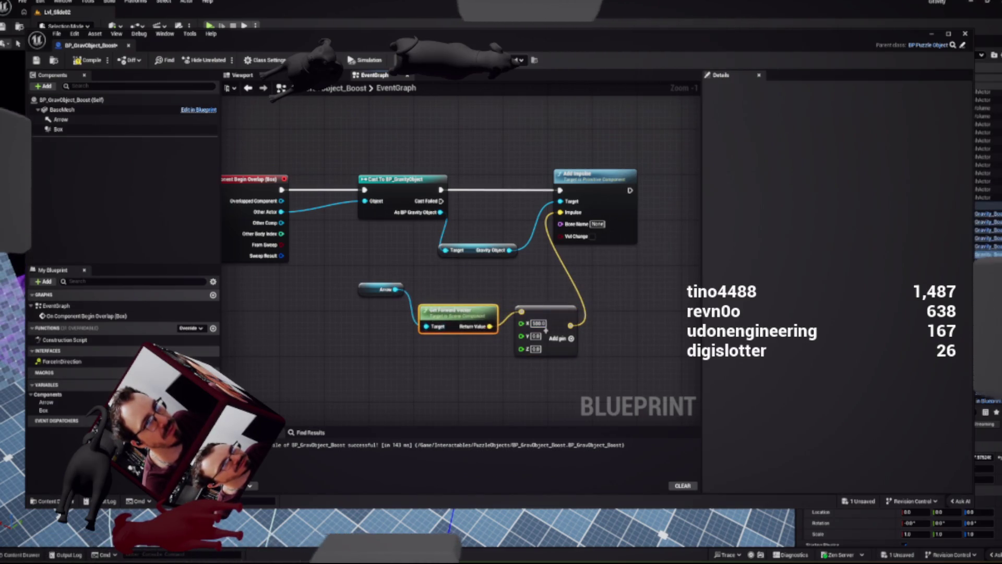
drag(381, 290, 381, 312)
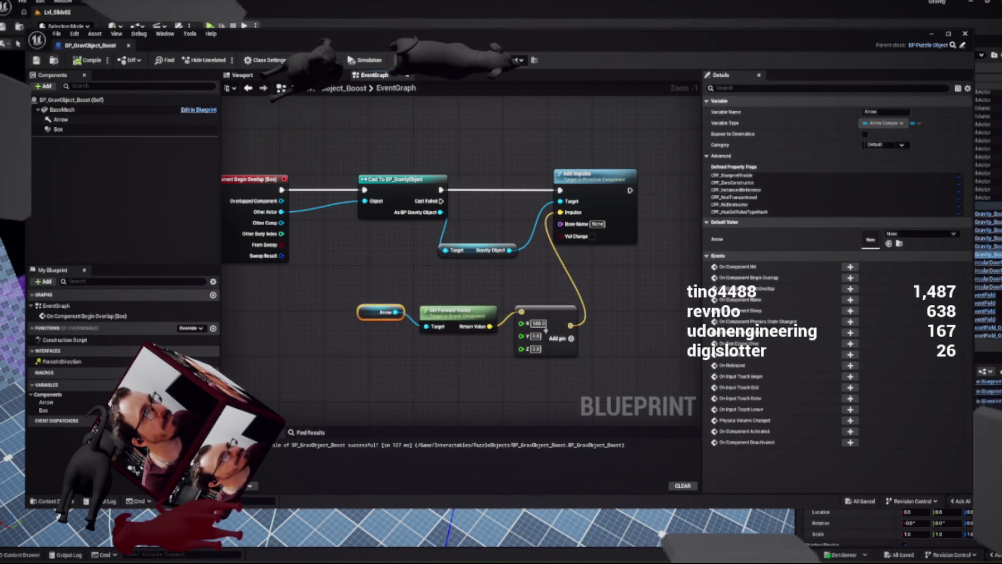
key(alt+Tab)
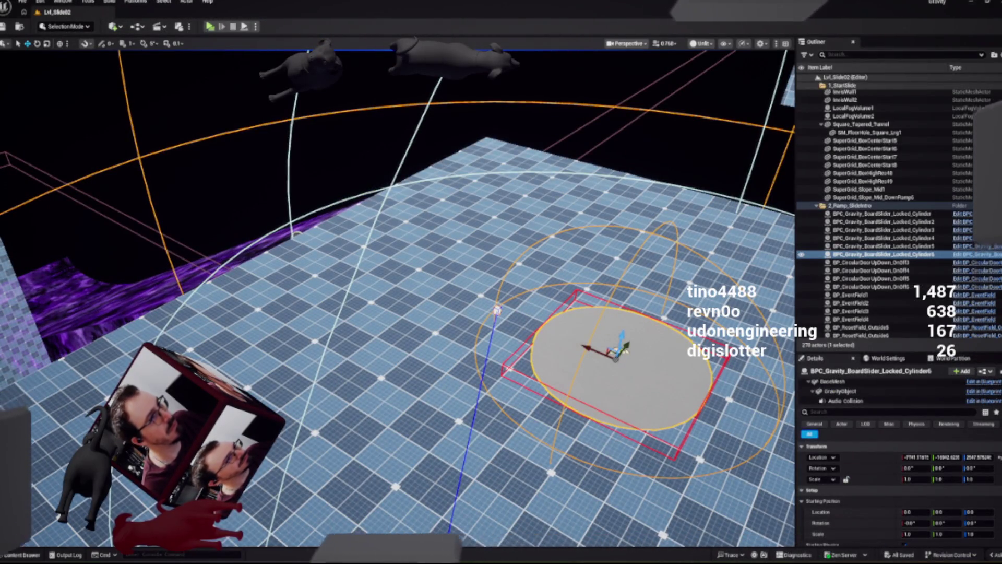
Drop a BP_GravObject_Boost into Lvl_Slide02, scale it to about 4.03, and move it near the purple ramp
key(ctrl+space)
drag(578, 444, 385, 253)
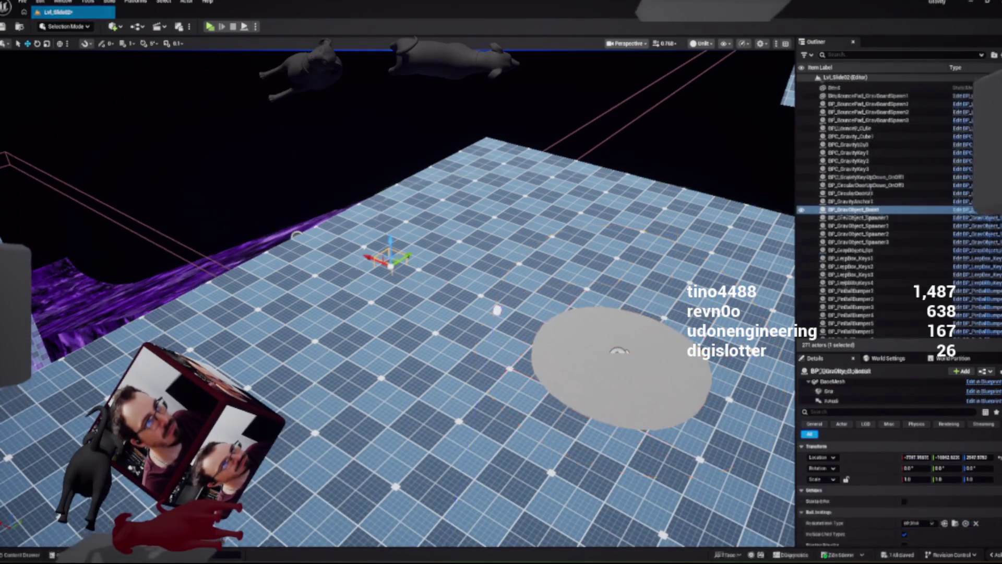
scroll(359, 289, up, 3)
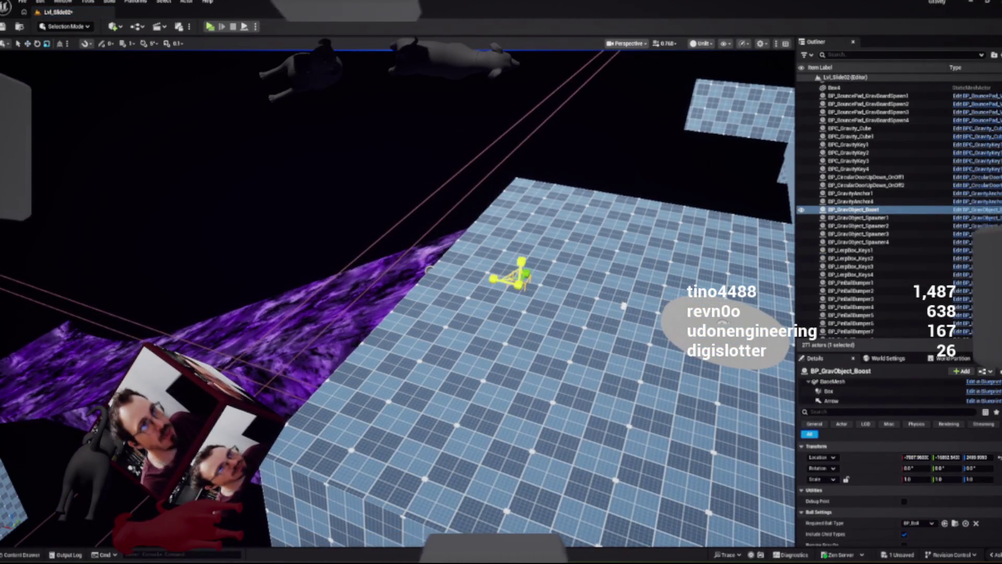
mouse_move(517, 274)
mouse_down()
mouse_move(553, 261)
mouse_move(470, 261)
mouse_move(470, 219)
mouse_move(470, 266)
mouse_up()
mouse_move(747, 190)
mouse_down()
mouse_move(593, 162)
mouse_move(510, 204)
mouse_up()
click(418, 324)
mouse_move(470, 261)
mouse_down()
mouse_move(470, 246)
mouse_move(483, 266)
mouse_up()
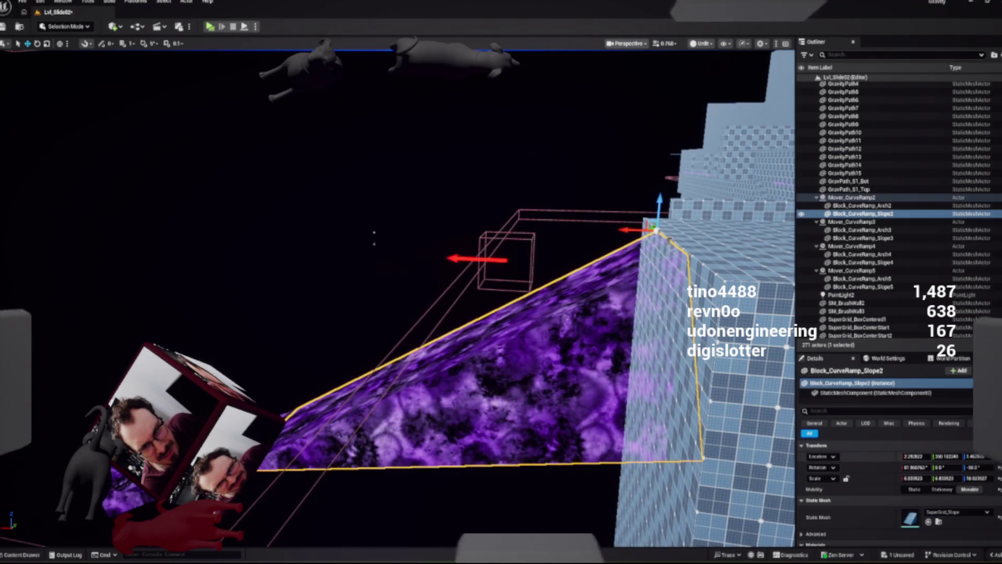
Move the boost actor down onto the purple ramp and tilt it about -31.55° along the slope
click(506, 259)
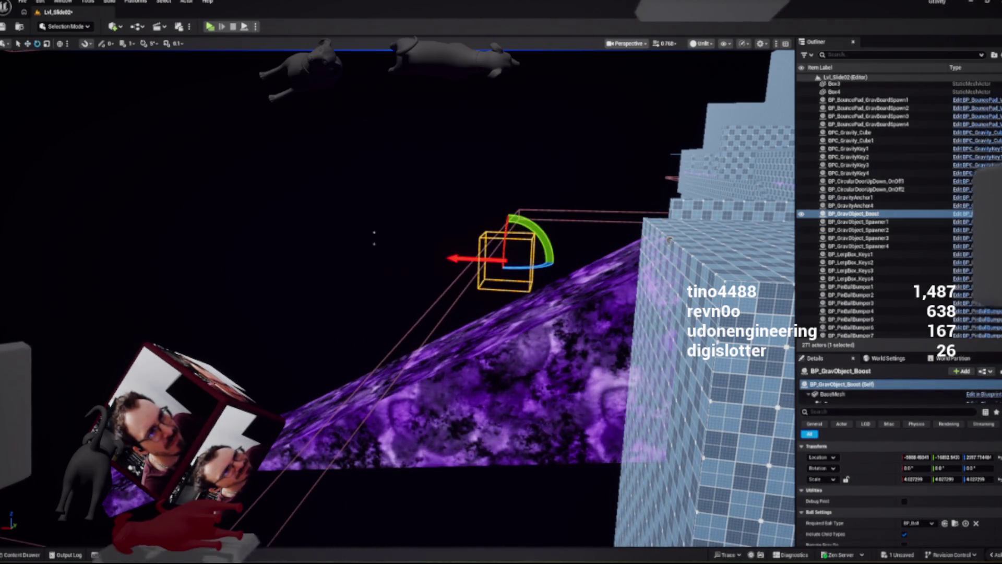
key(w)
drag(499, 264, 520, 319)
scroll(670, 240, up, 2)
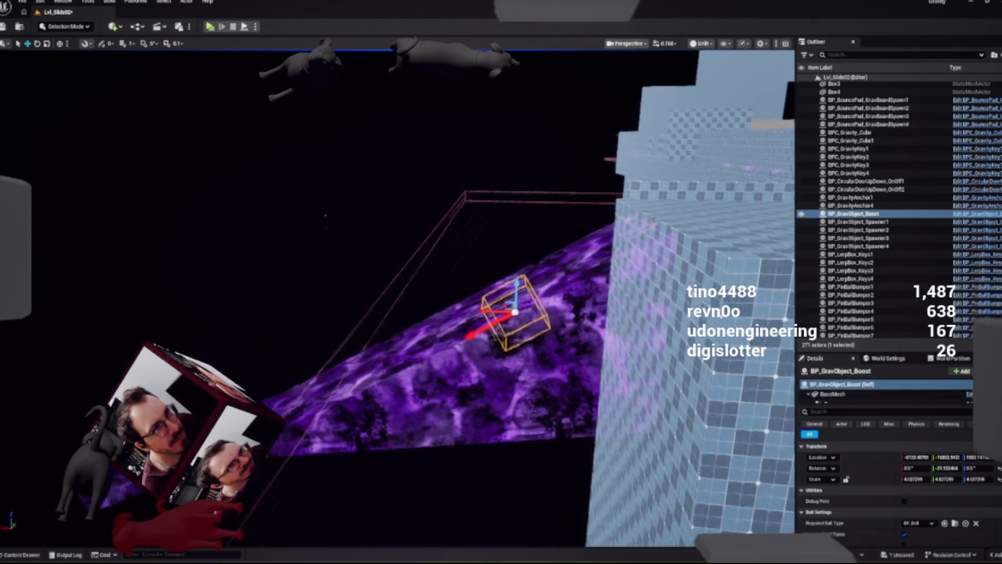
key(a)
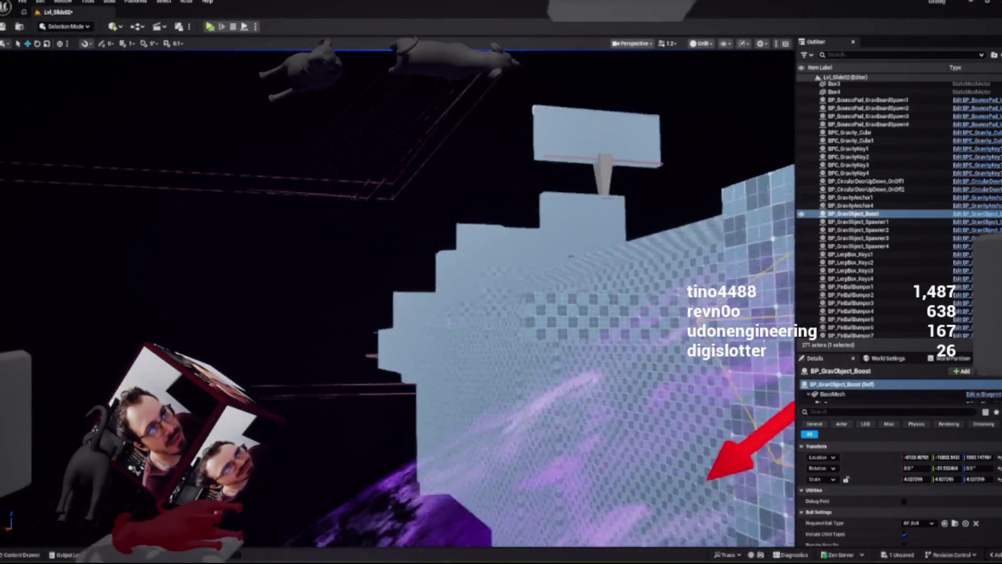
key(f)
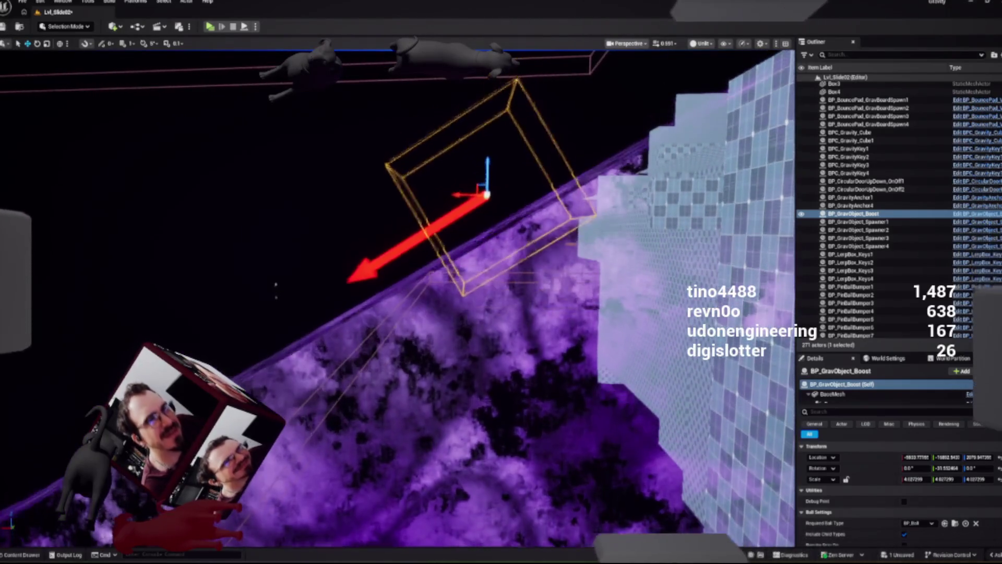
key(e)
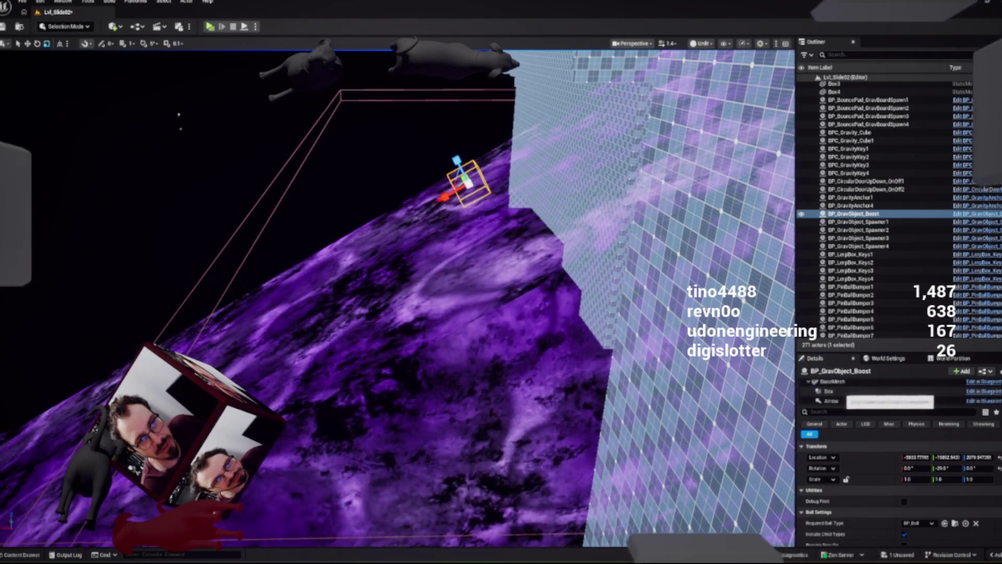
Undo the Box trigger's stretched scale and widen its Y extent to about 308
click(829, 391)
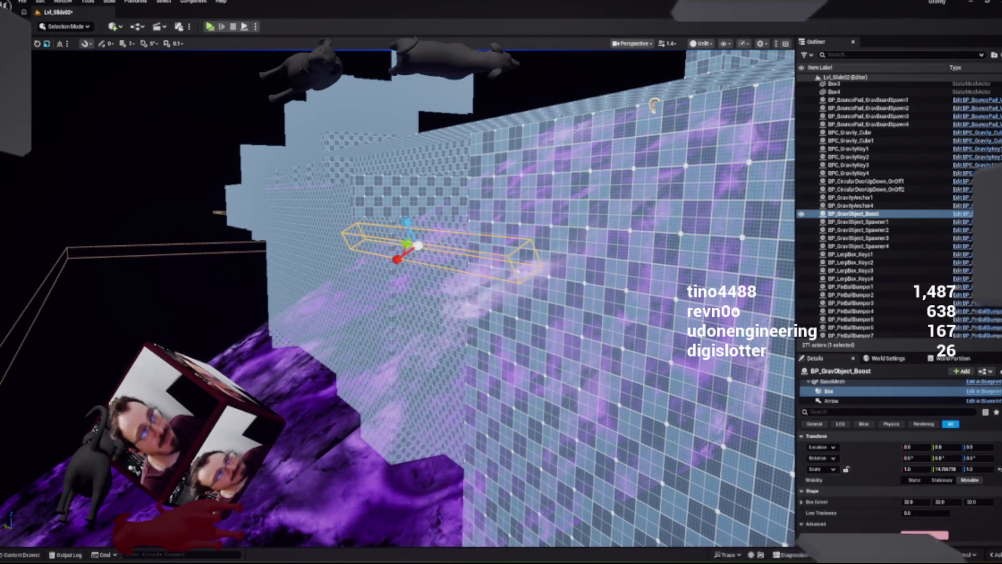
key(ctrl+z)
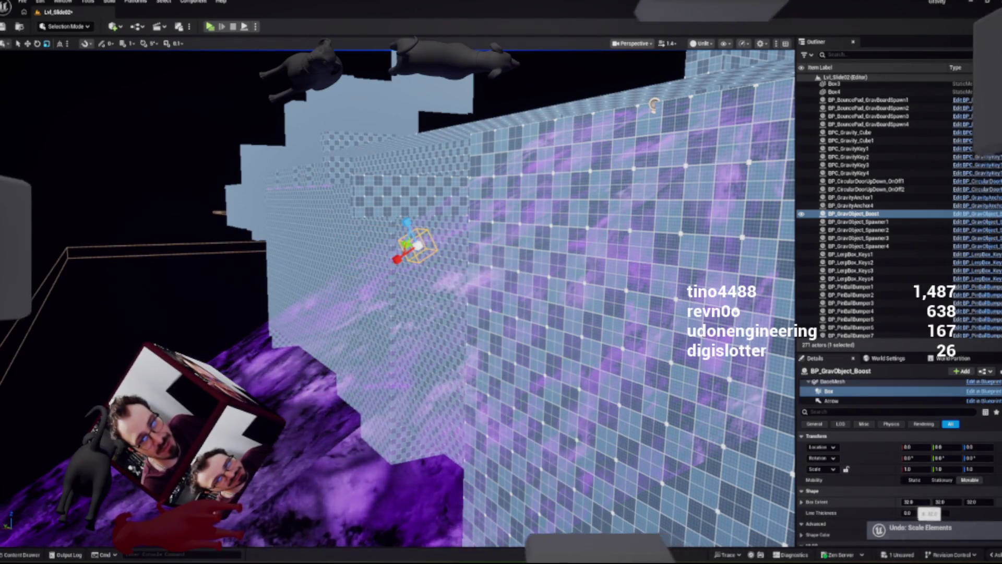
key(ctrl+z)
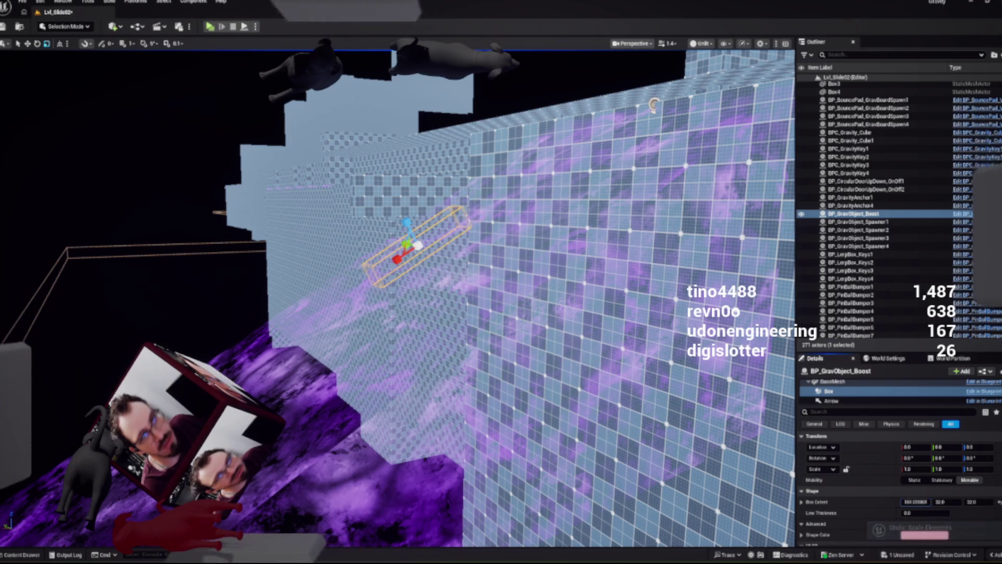
drag(946, 501, 992, 502)
key(f)
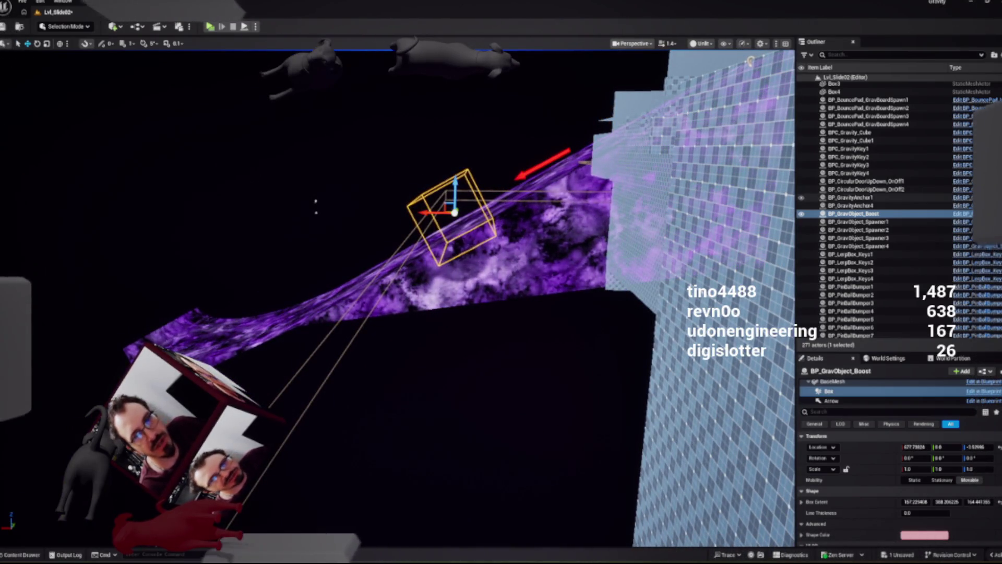
key(ctrl+z)
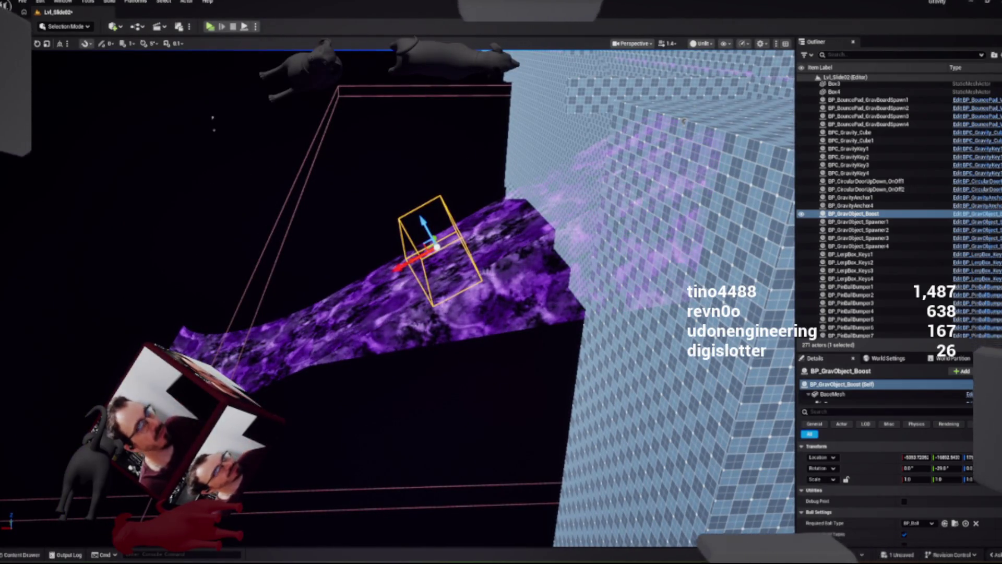
Save Lvl_Slide02 and reopen the BP_GravObject_Boost blueprint on its event graph
key(ctrl+space)
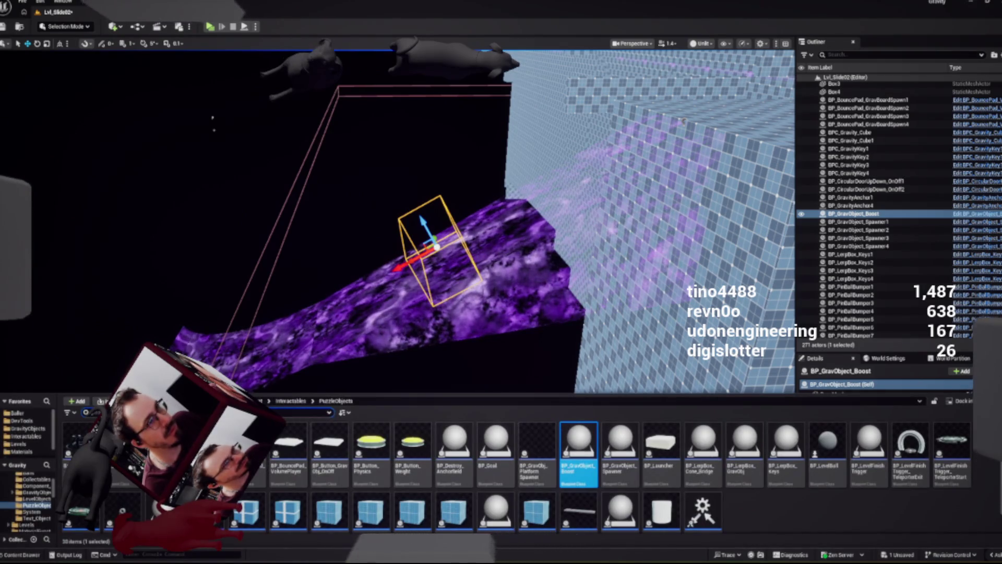
key(ctrl+shift+s)
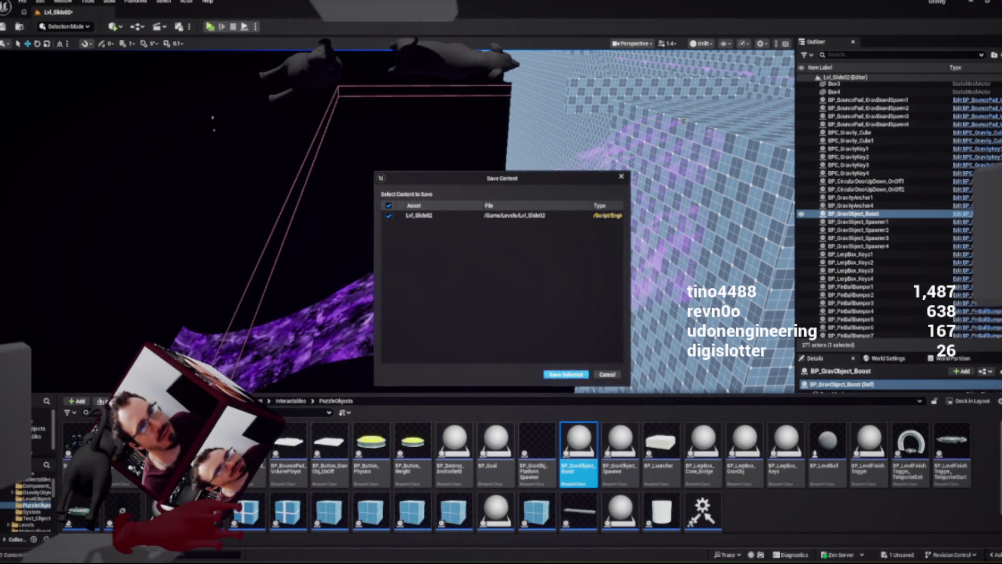
key(Return)
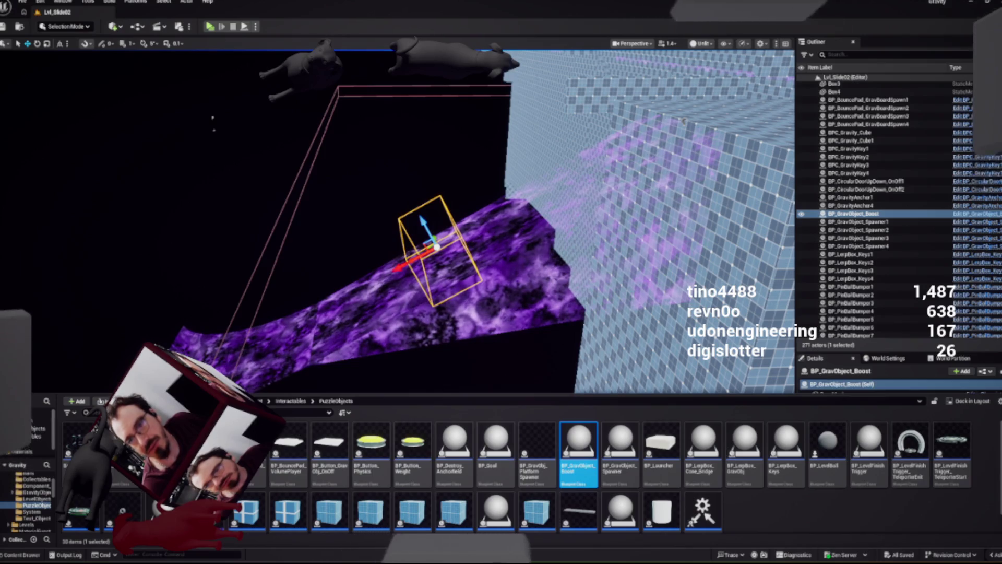
key(ctrl+e)
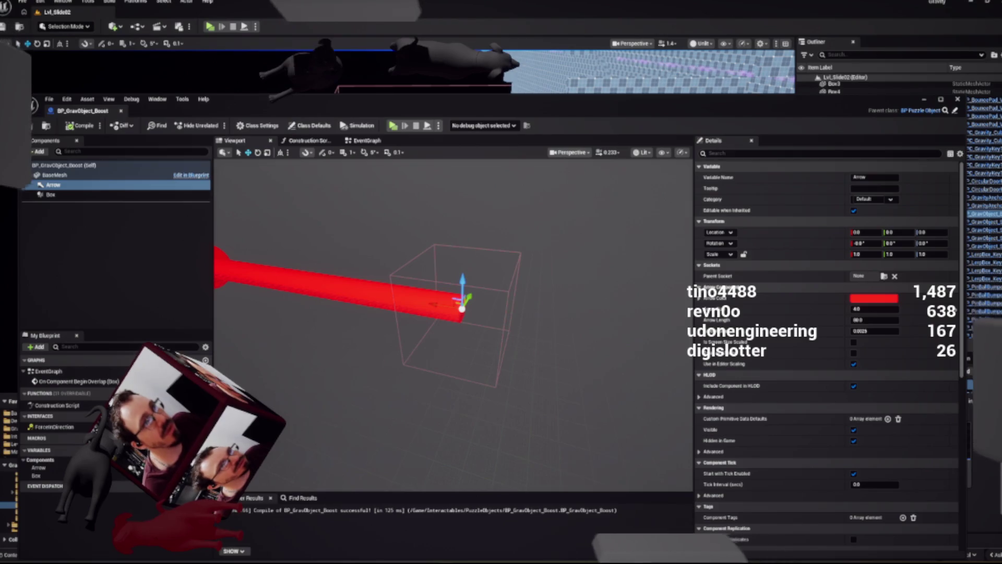
click(366, 140)
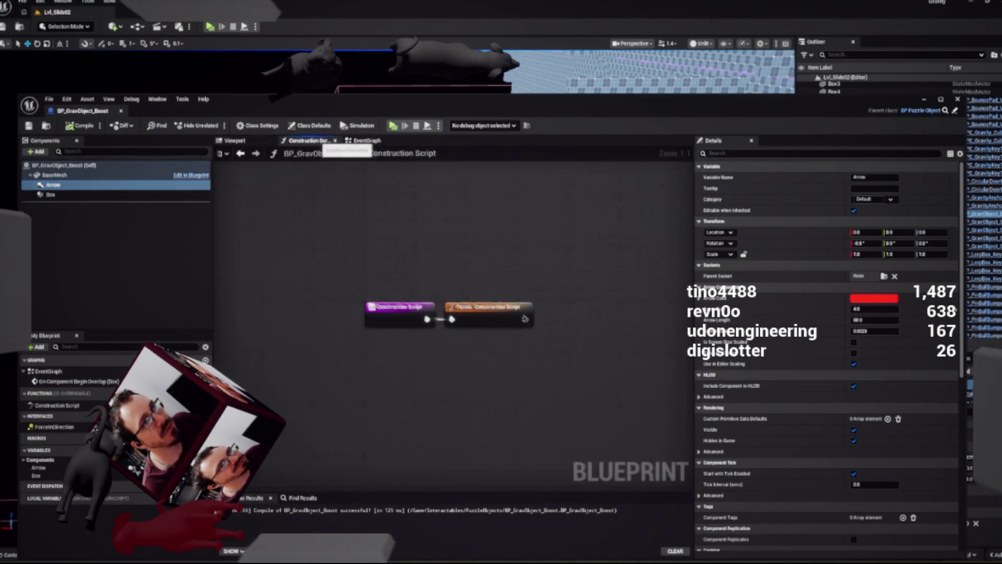
Chain a Print String after Add Impulse, edit its message, and start a play-test
scroll(362, 292, down, 2)
mouse_move(560, 262)
mouse_down()
mouse_move(679, 264)
mouse_move(600, 261)
mouse_up()
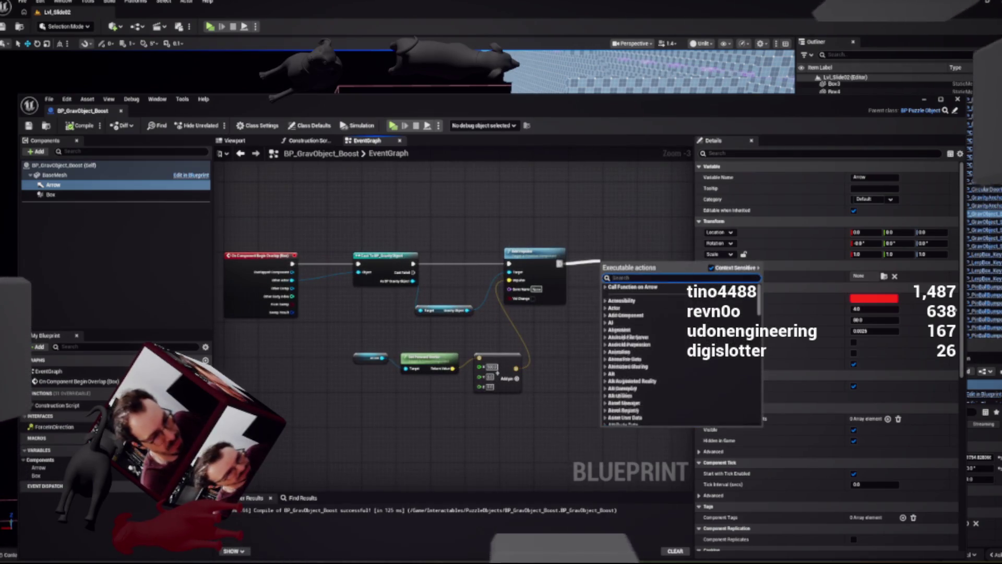
text(printstrin)
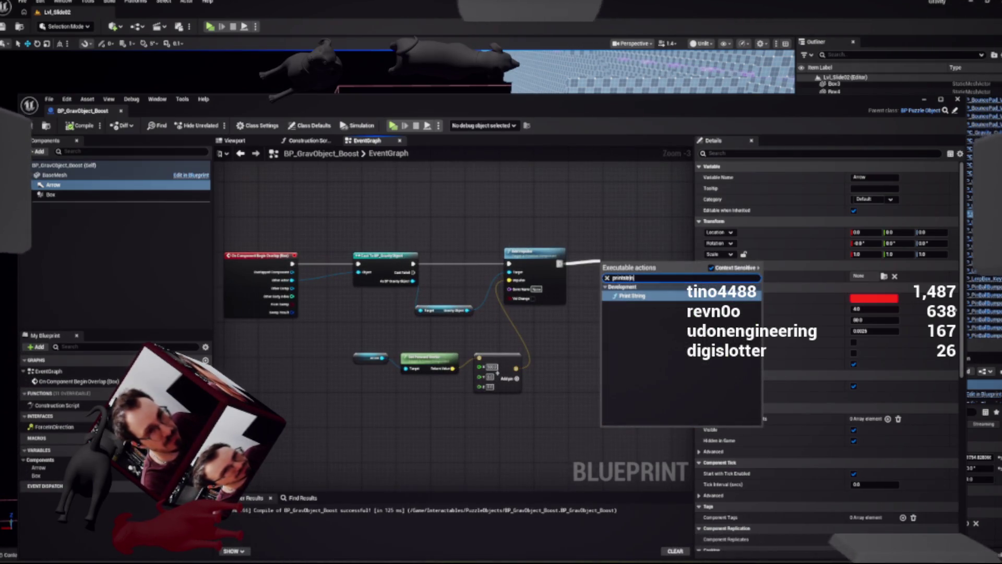
key(Return)
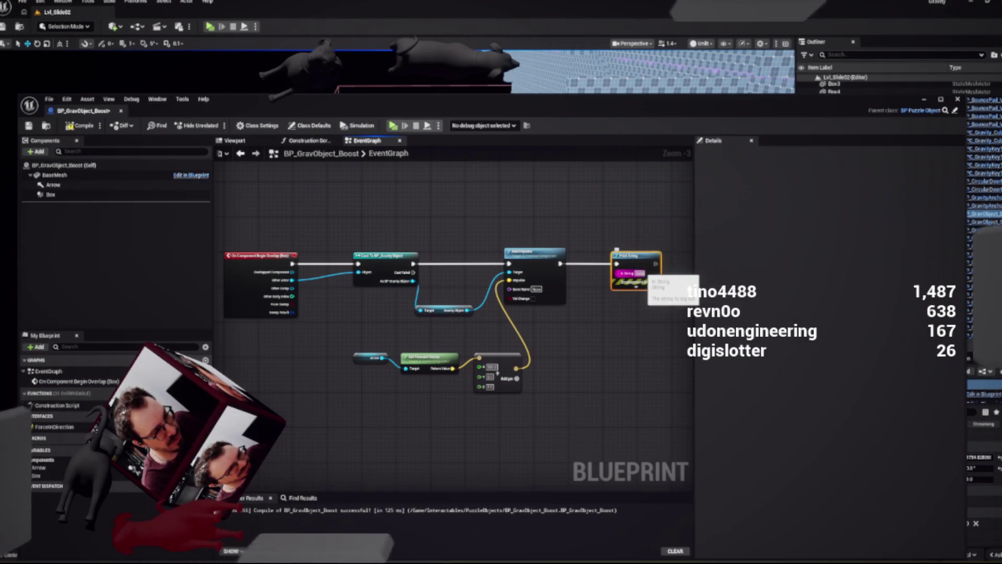
click(642, 273)
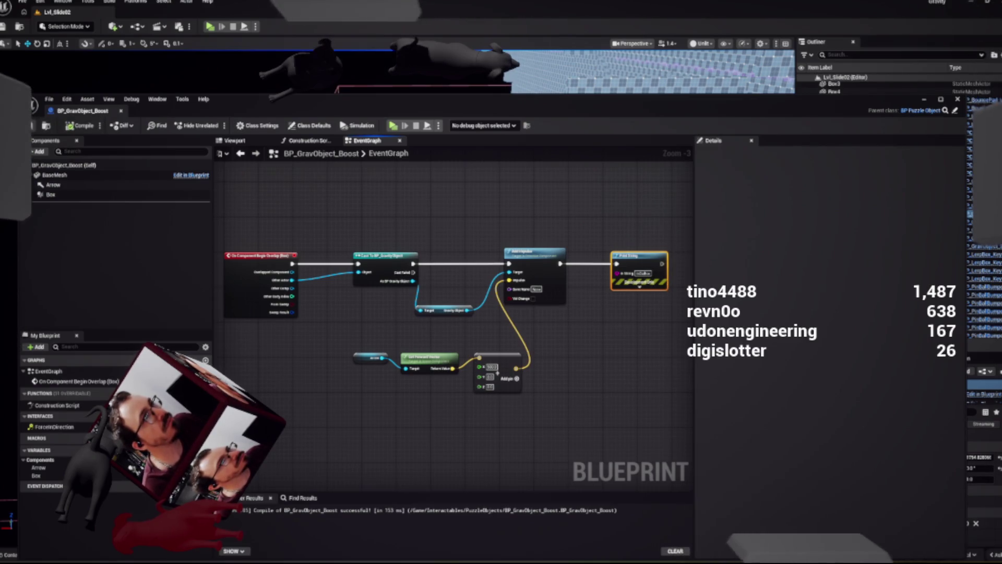
key(alt+p)
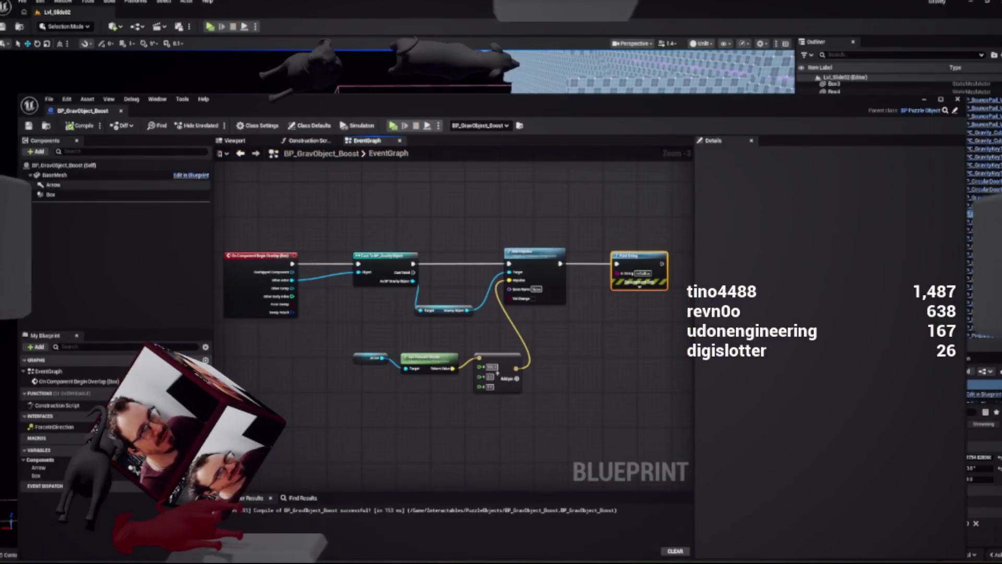
Commit 5000.0 as the boost vector's X, run a quick play test, and move the Blueprint window aside
scroll(498, 372, up, 3)
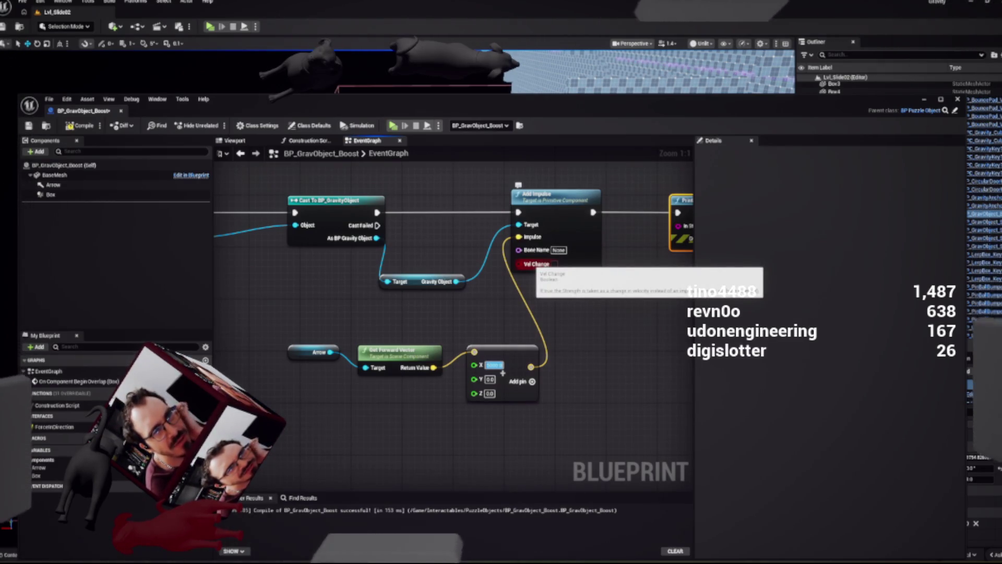
key(Return)
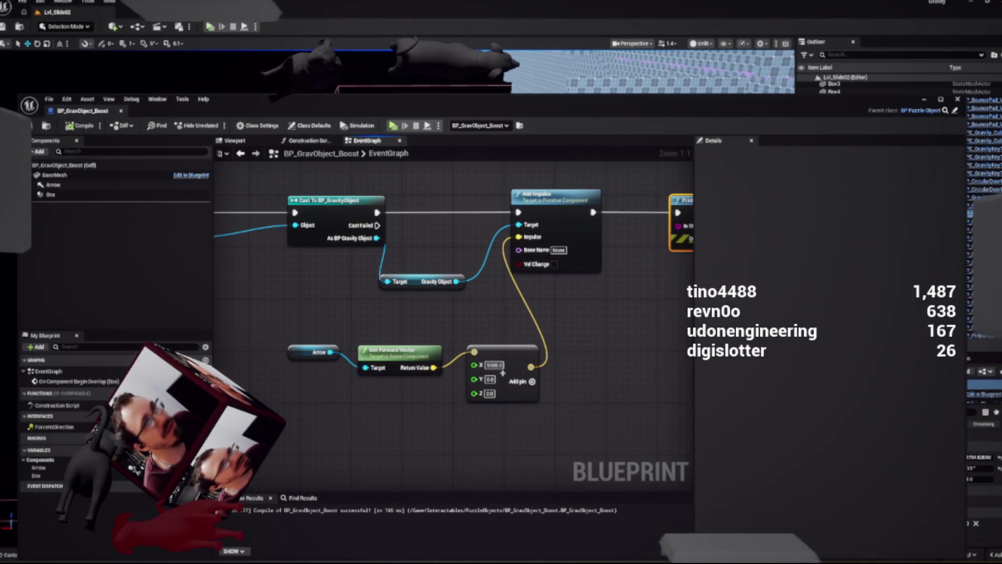
key(alt+p)
key(alt+Tab)
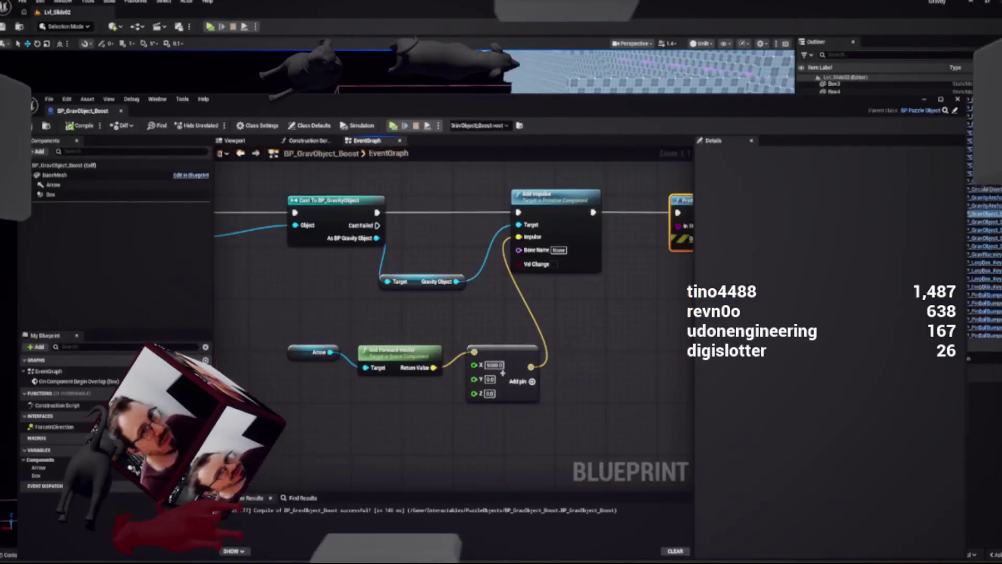
drag(417, 101, 549, 402)
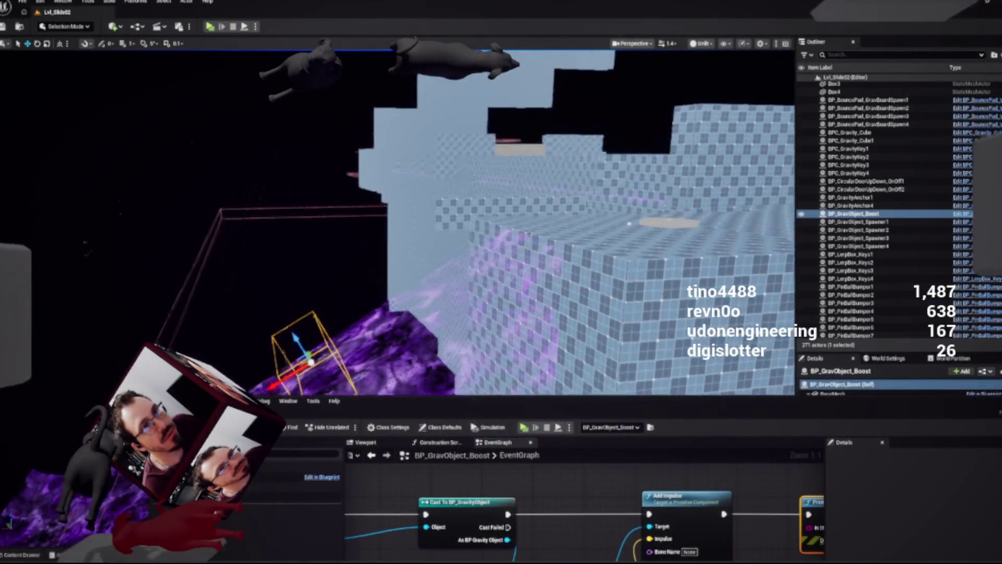
Select and frame the tan disc beside the purple ramp, orbiting around it
click(668, 223)
key(f)
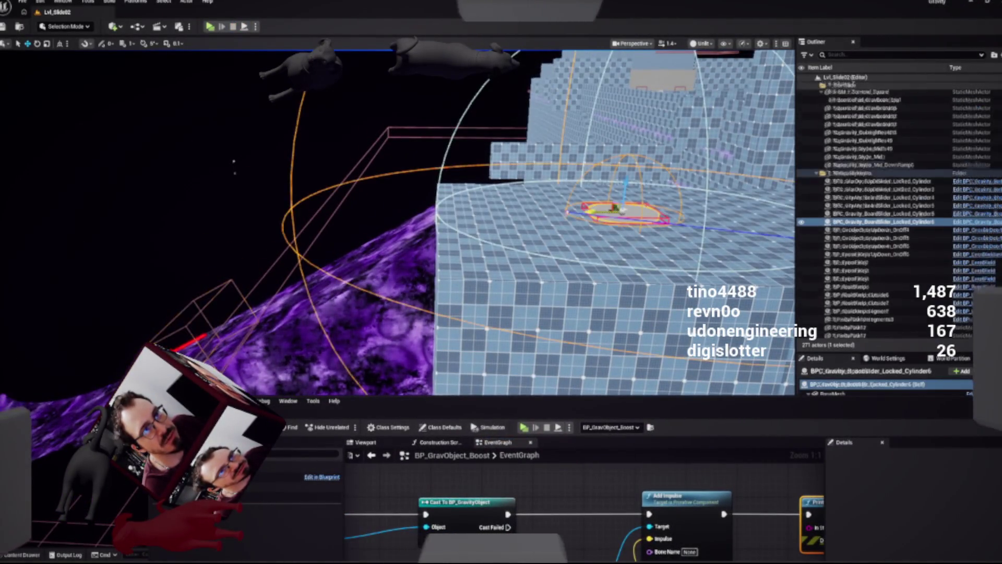
drag(621, 214, 486, 209)
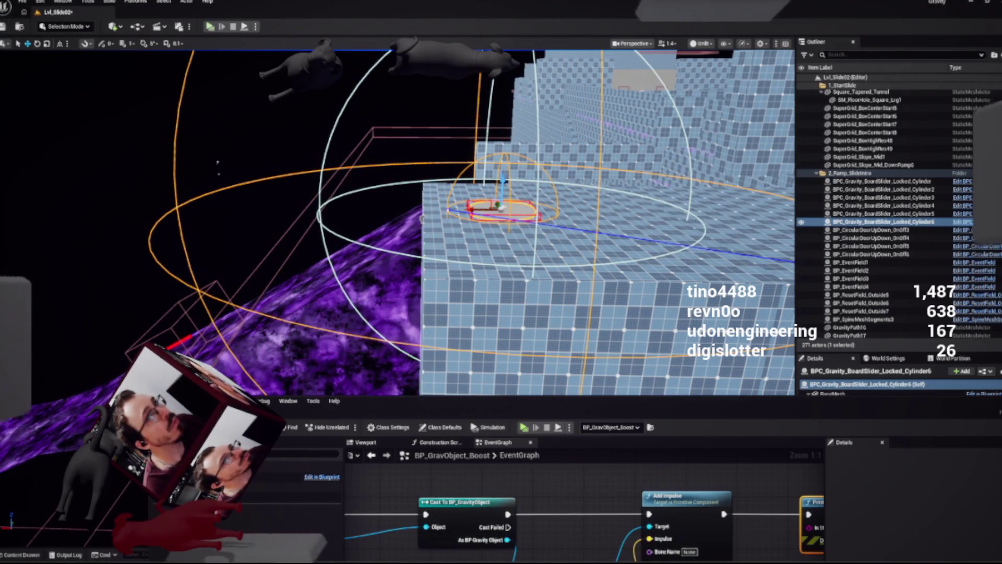
Play-test the level, then stop and bring the Blueprint graph forward
key(alt+p)
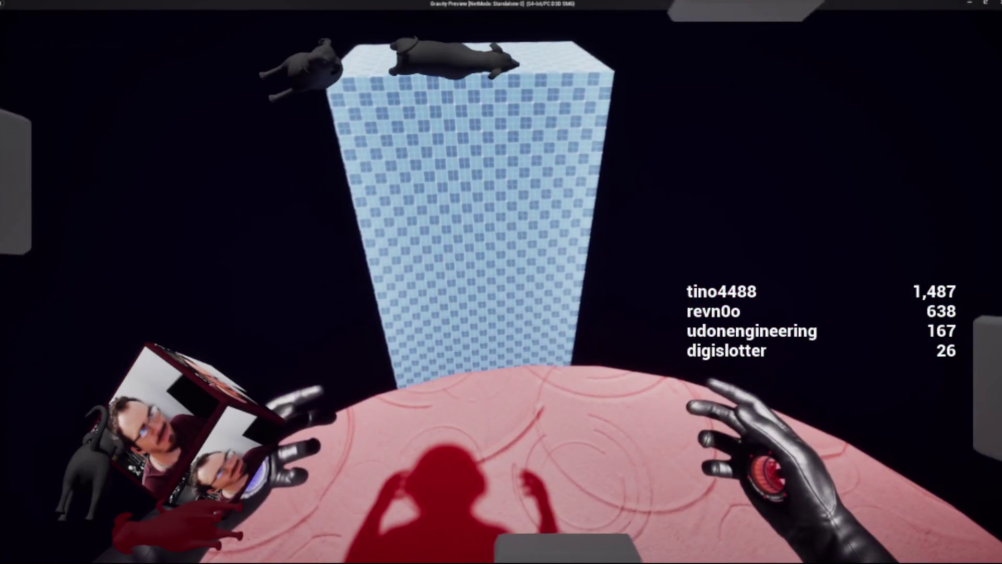
key(Escape)
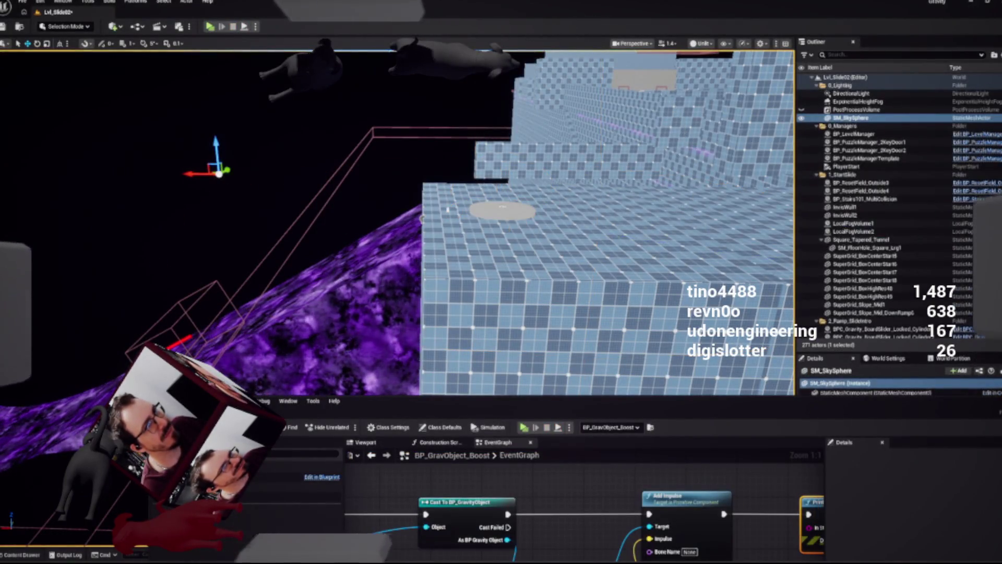
click(532, 427)
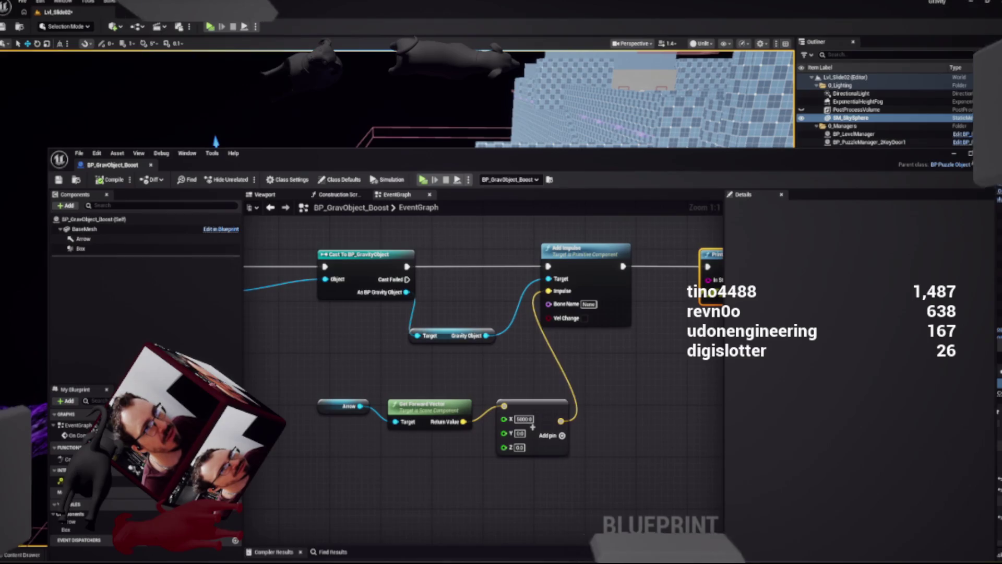
Confirm the X value of 5000.0, then delete the vector addition node
click(528, 419)
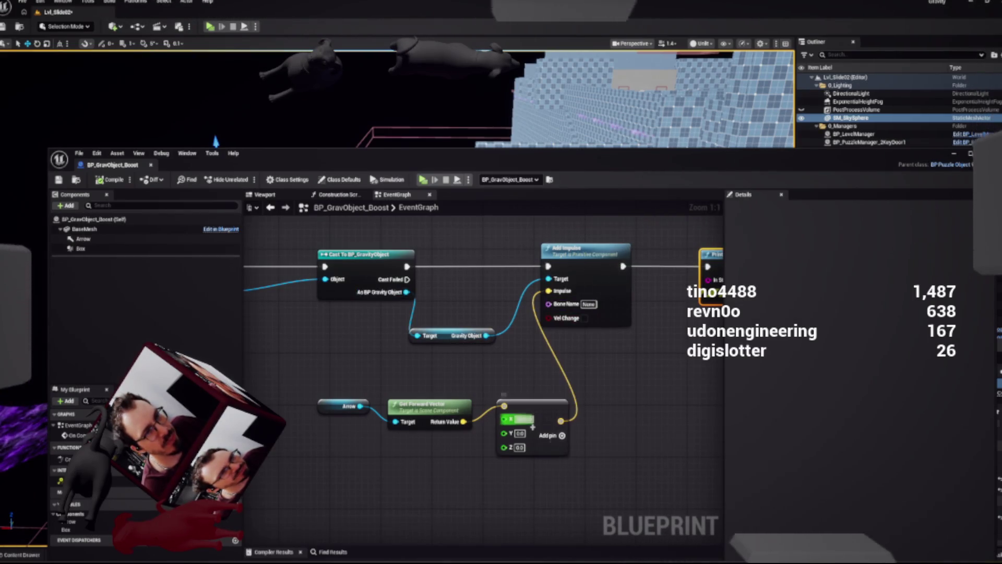
key(Return)
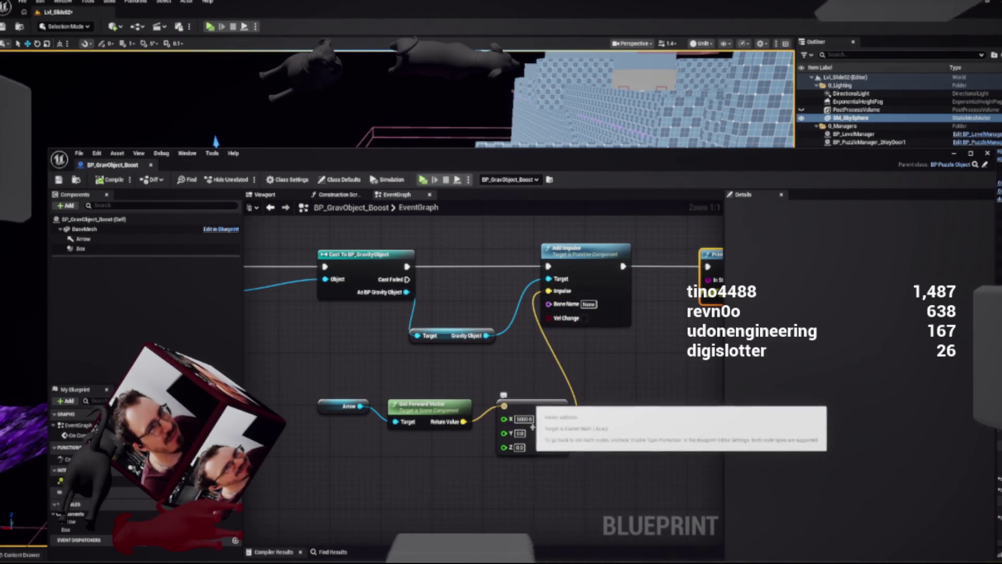
click(527, 405)
key(Delete)
Add a Multiply node from Get Forward Vector's Return Value and open its input pin options
mouse_move(463, 422)
mouse_down()
mouse_move(515, 409)
mouse_move(499, 399)
mouse_up()
text(mu)
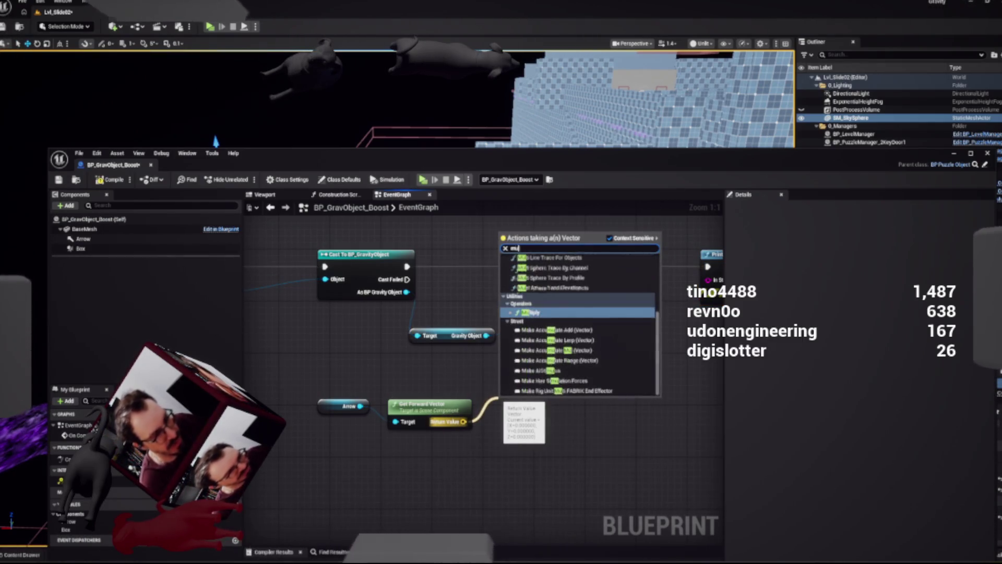
text(lt)
key(Return)
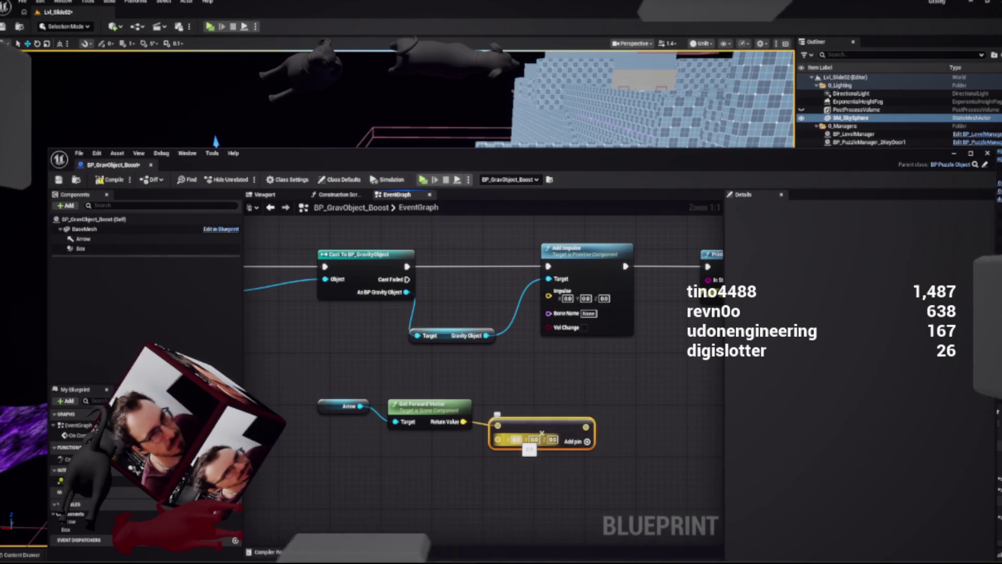
right_click(498, 439)
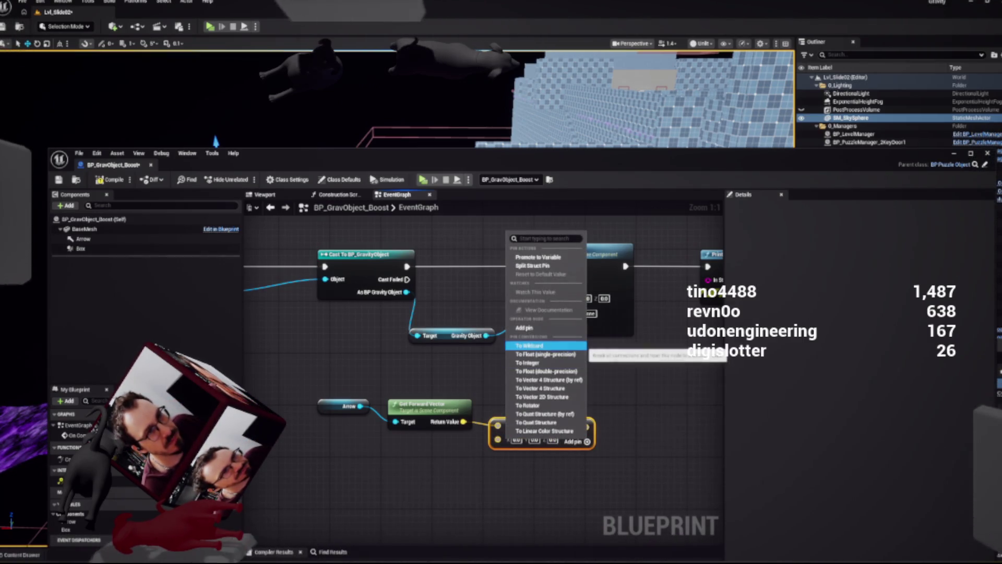
Convert the Multiply node's second input to a float and wire the result into Add Impulse
click(546, 353)
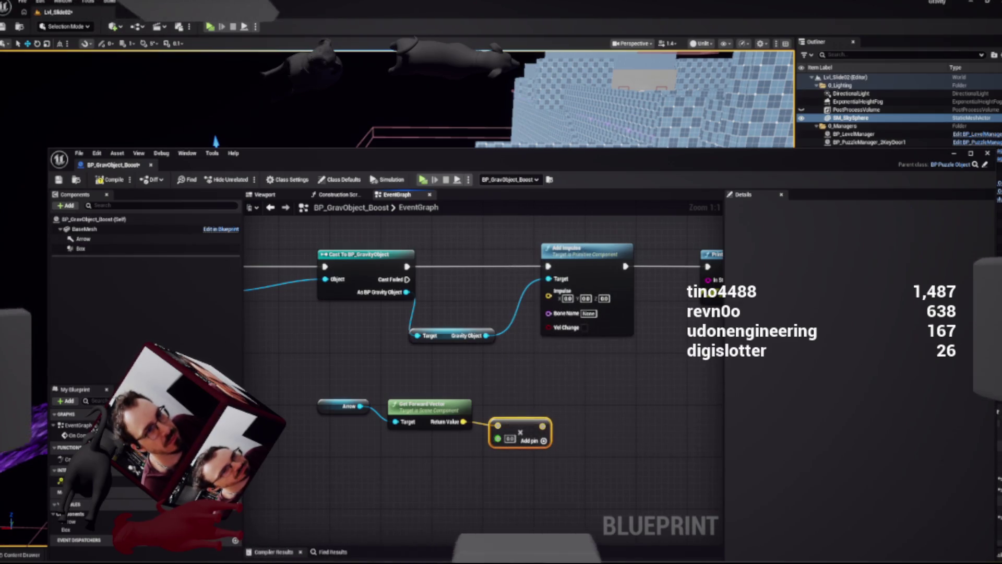
key(ctrl+z)
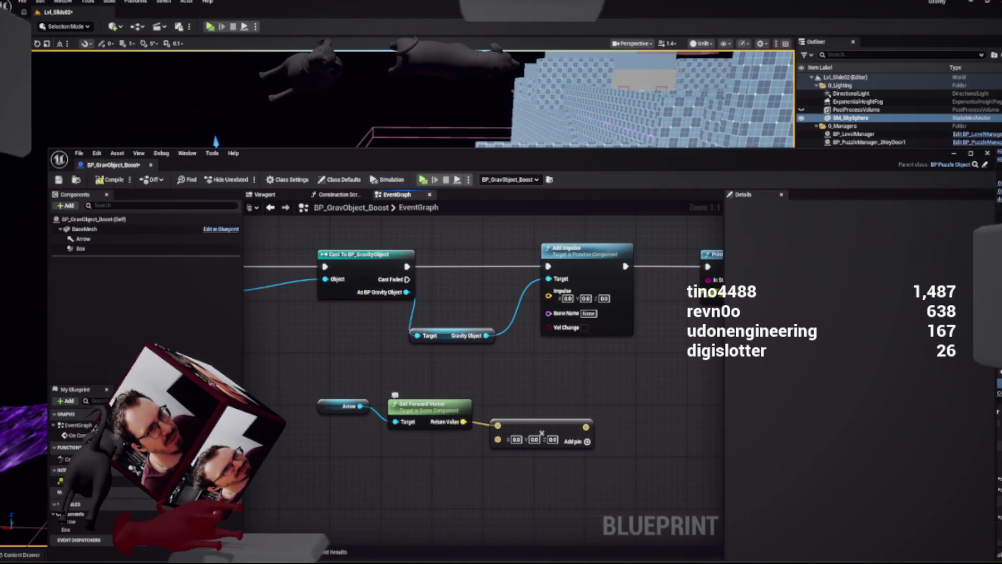
key(ctrl+z)
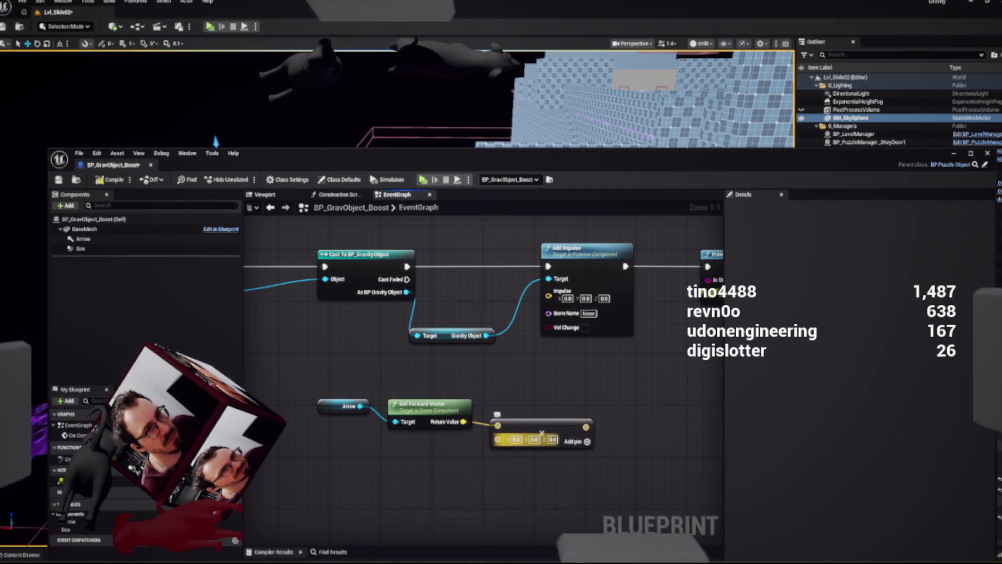
right_click(498, 439)
click(543, 351)
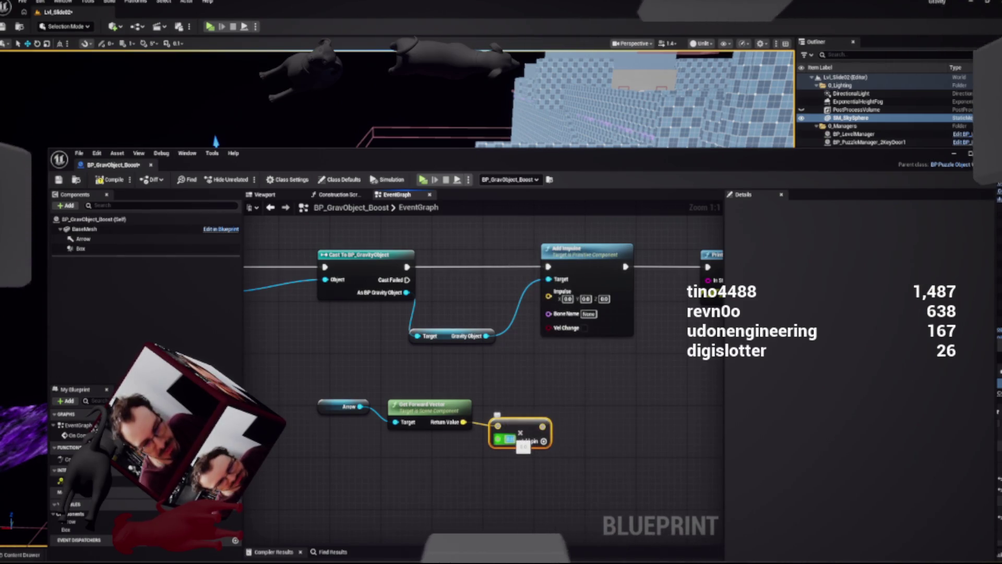
mouse_move(545, 426)
mouse_down()
mouse_move(570, 433)
mouse_move(548, 292)
mouse_up()
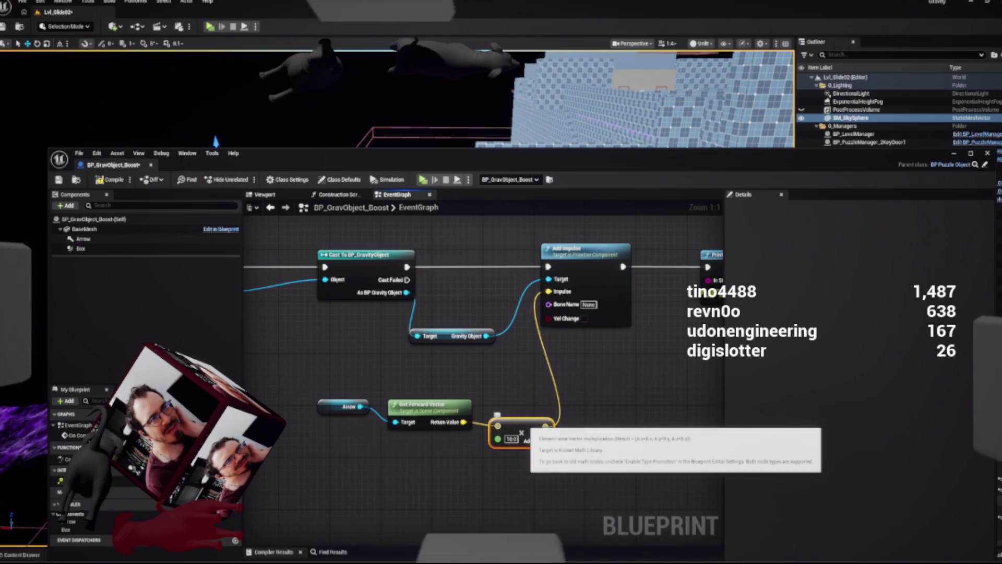
Try a direct impulse X of 1000 instead, then undo back to the Multiply node at 100000.0
drag(507, 385, 541, 472)
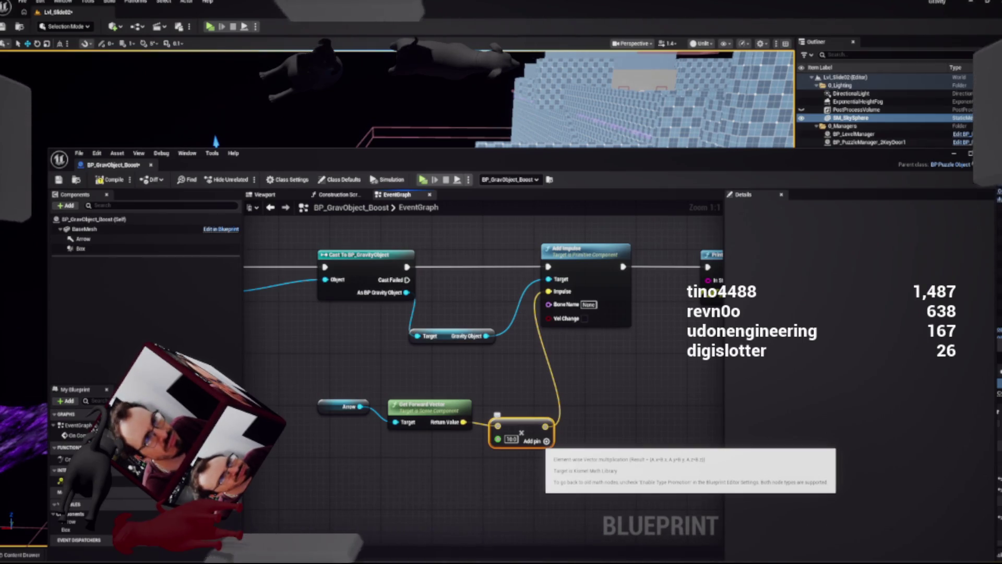
key(Delete)
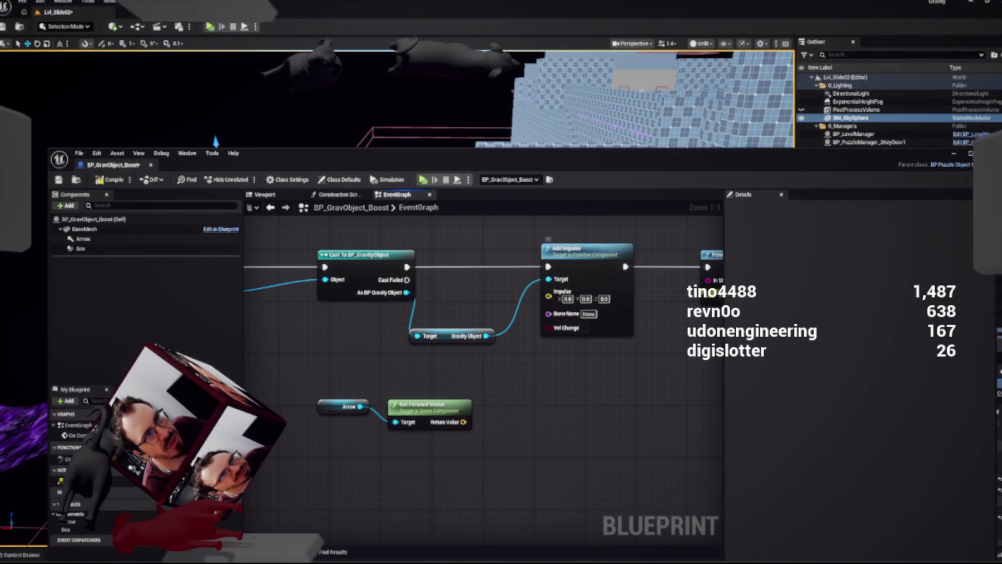
click(568, 299)
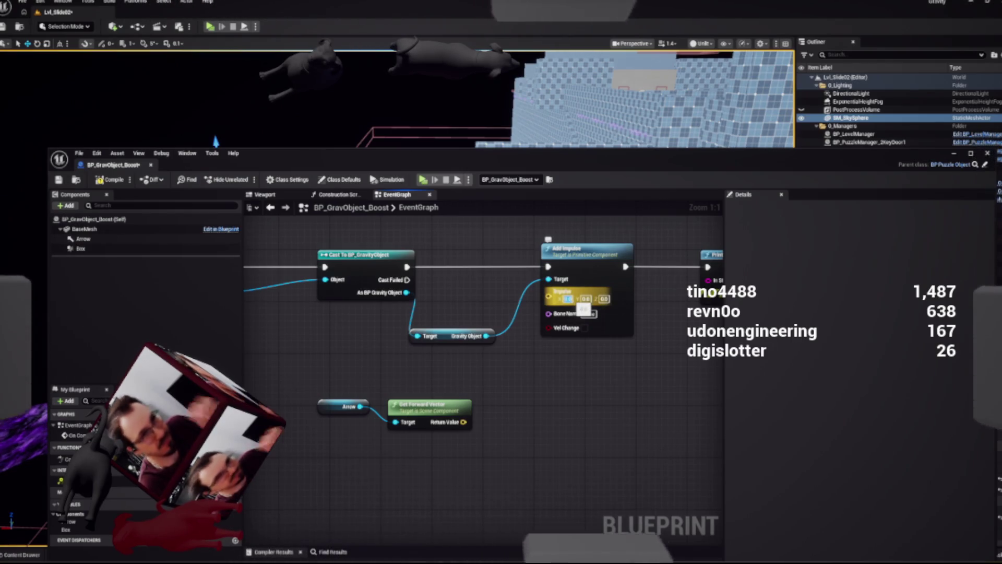
text(1000)
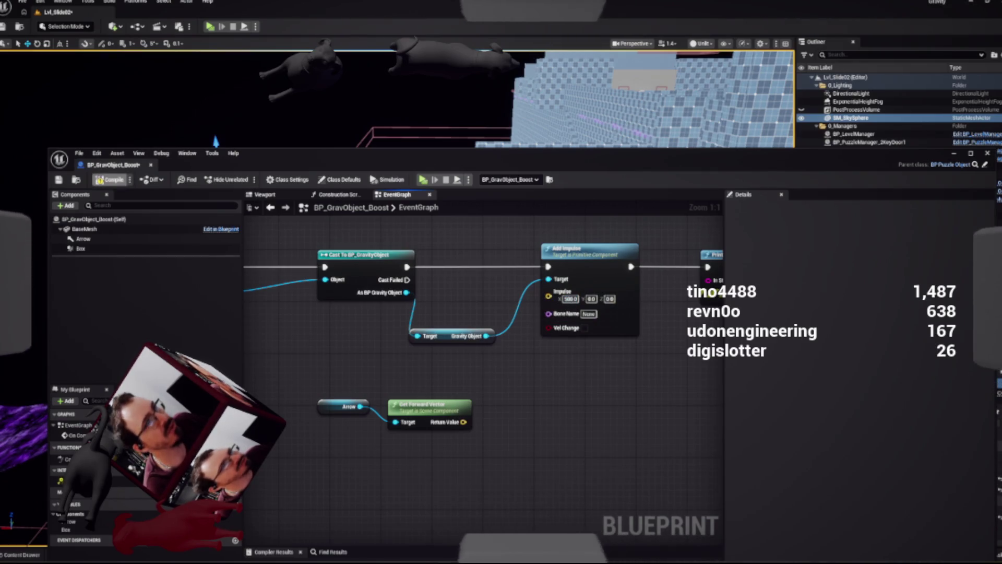
key(ctrl+s)
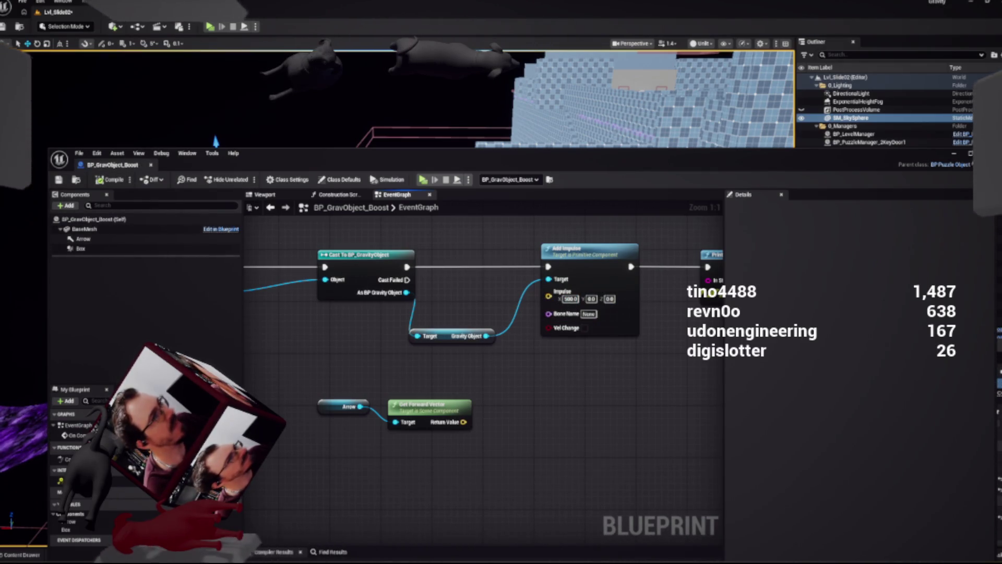
key(ctrl+z)
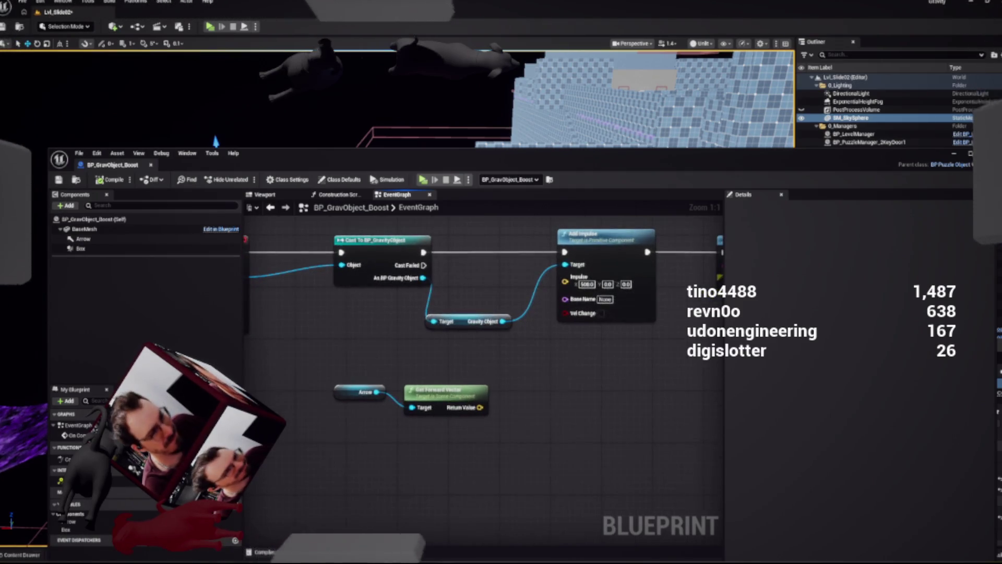
key(ctrl+z)
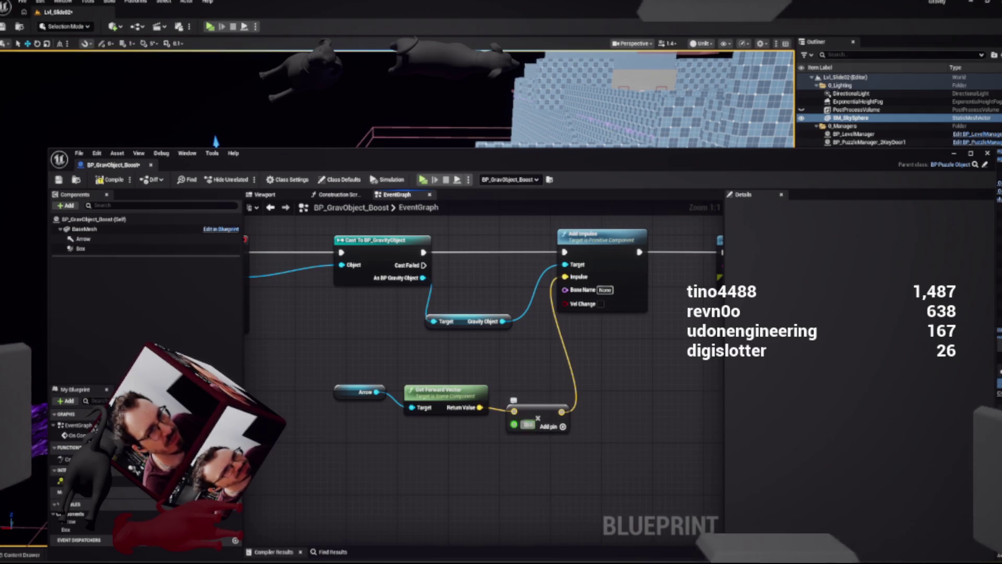
key(Return)
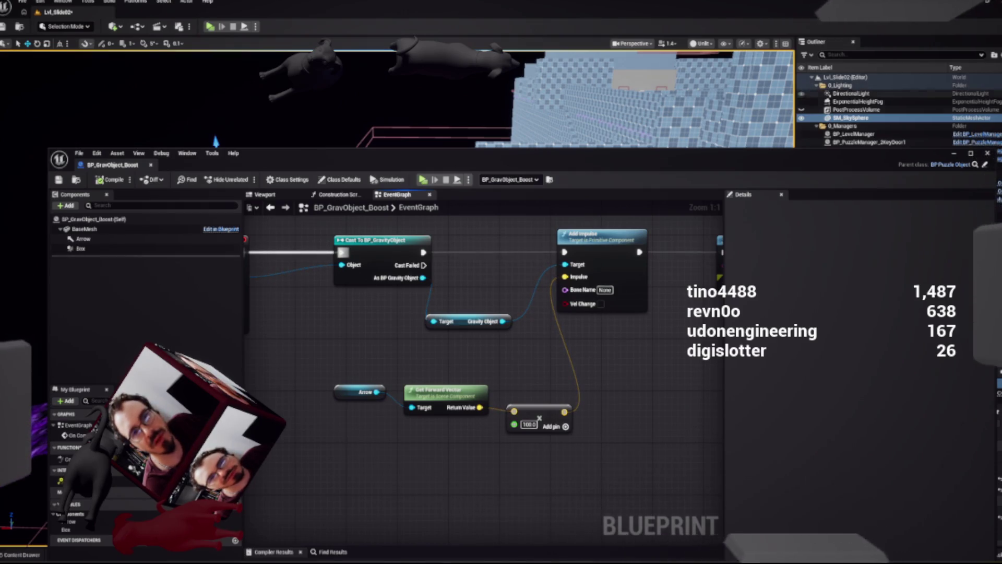
Play-test the boost in a new window, then zoom out of the graph
key(Escape)
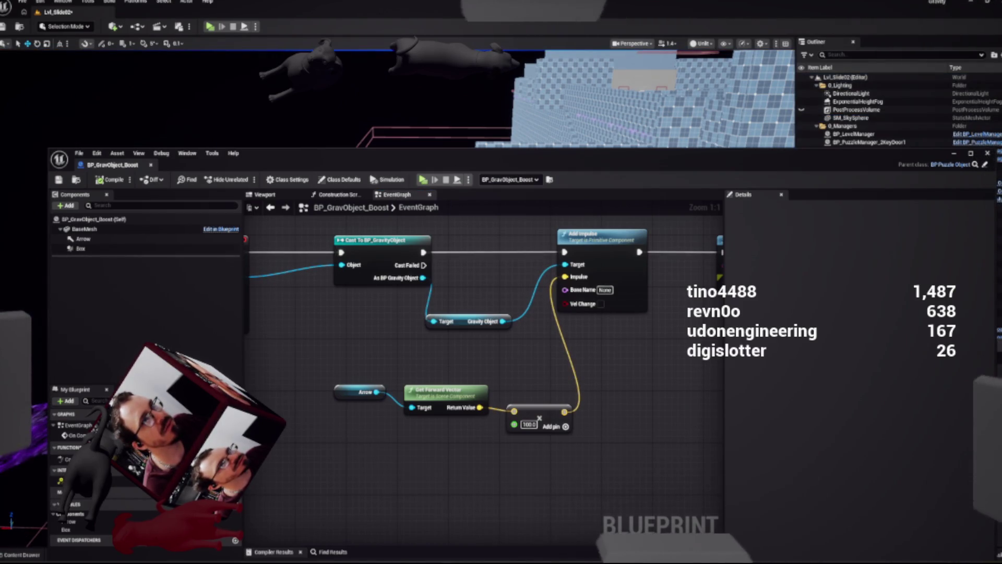
key(alt+p)
text(100000)
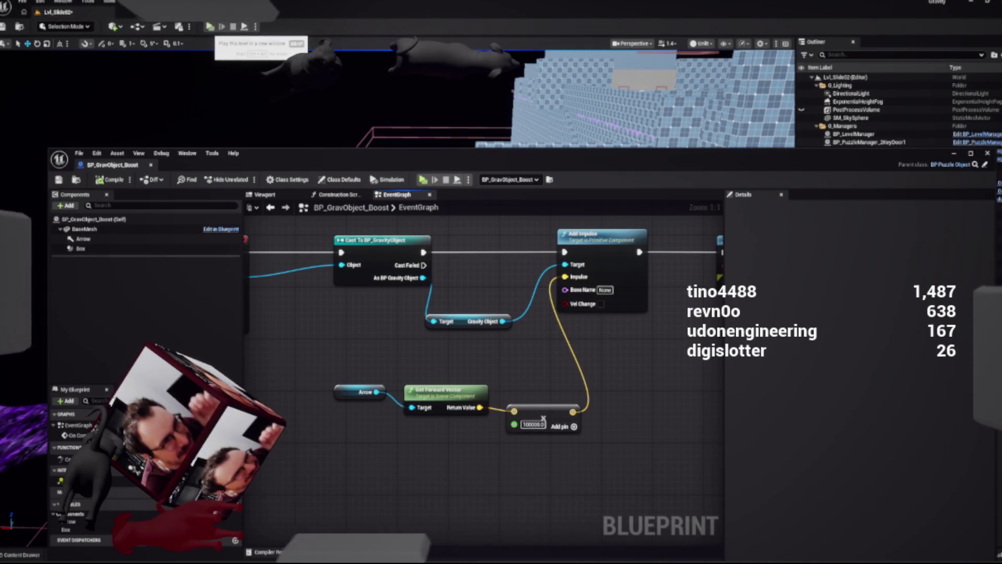
click(210, 26)
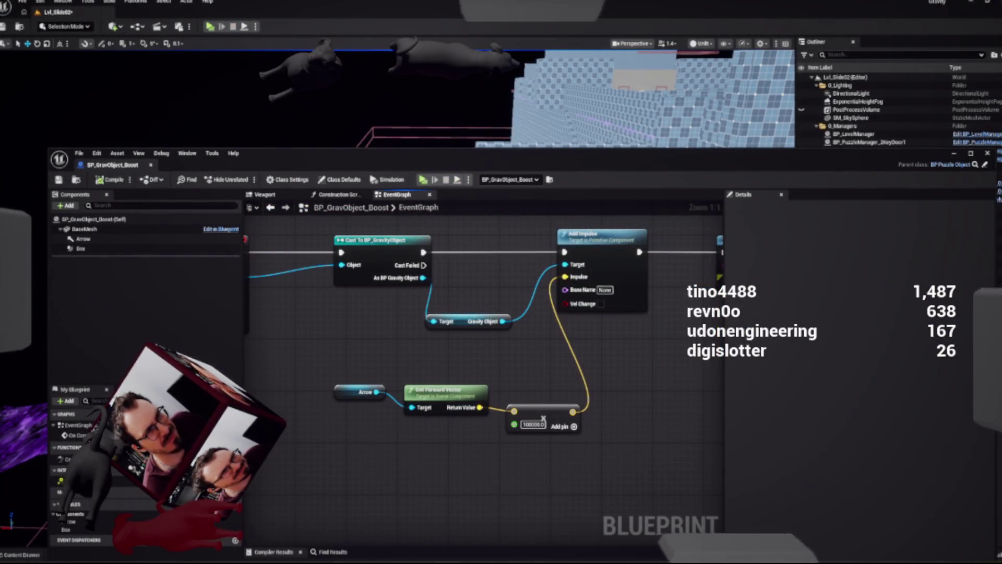
scroll(481, 414, down, 2)
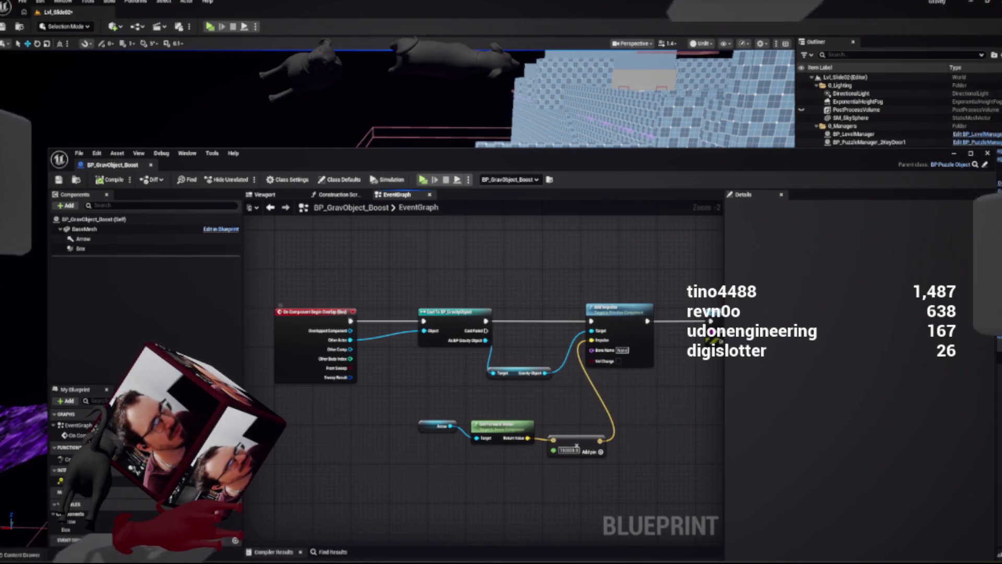
Set the forward-vector multiplier to 5000000.0 and play-test the level
mouse_move(316, 161)
mouse_down()
mouse_move(317, 367)
mouse_move(251, 418)
mouse_move(260, 128)
mouse_up()
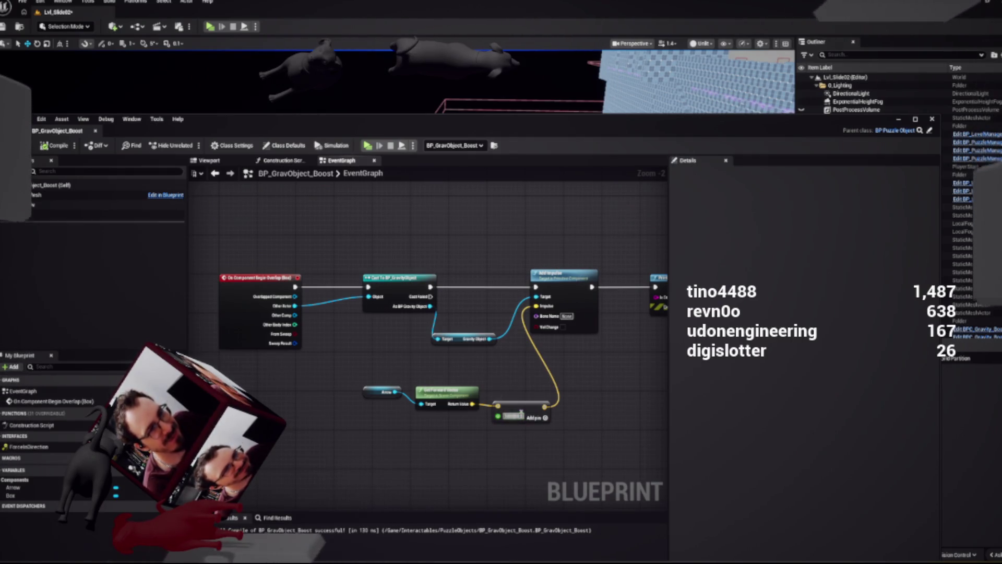
click(525, 416)
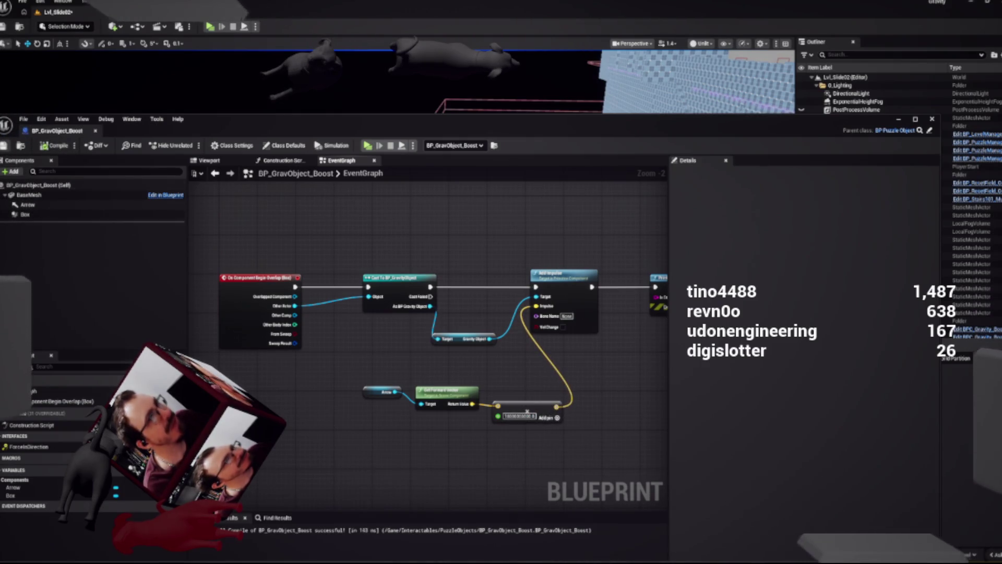
key(alt+p)
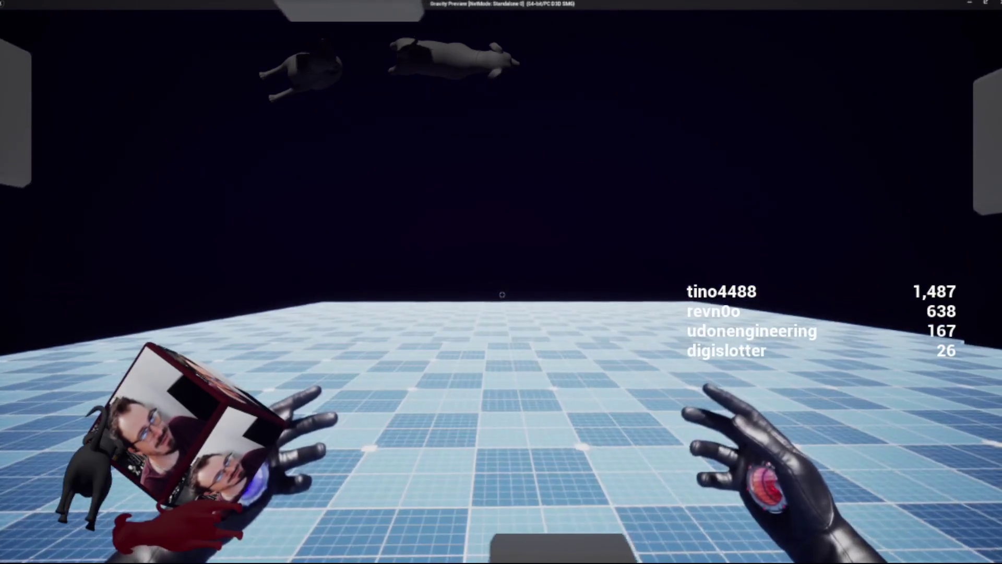
key(Escape)
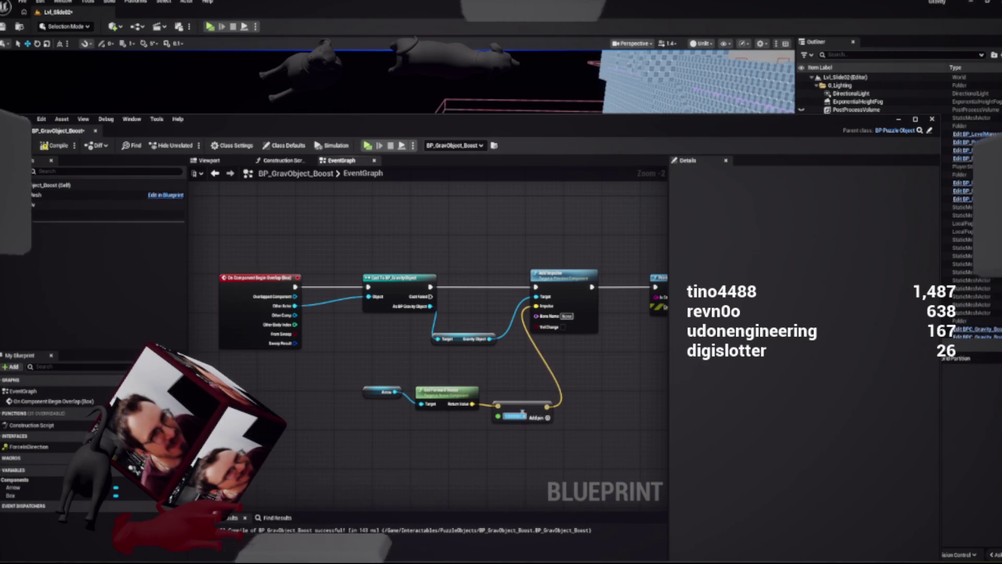
Recompile BP_GravObject_Boost and bring the full level view to the front
scroll(520, 438, up, 3)
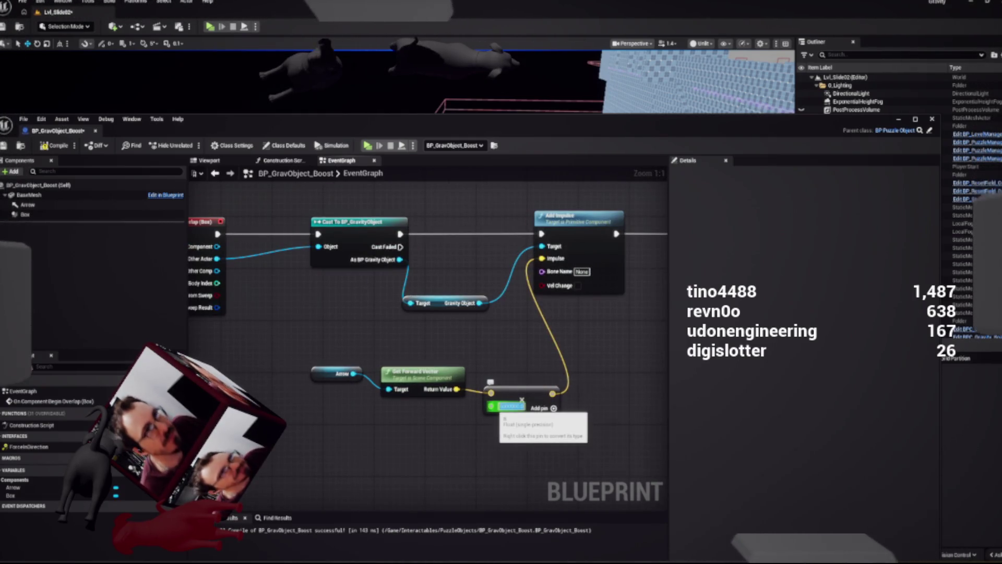
click(52, 145)
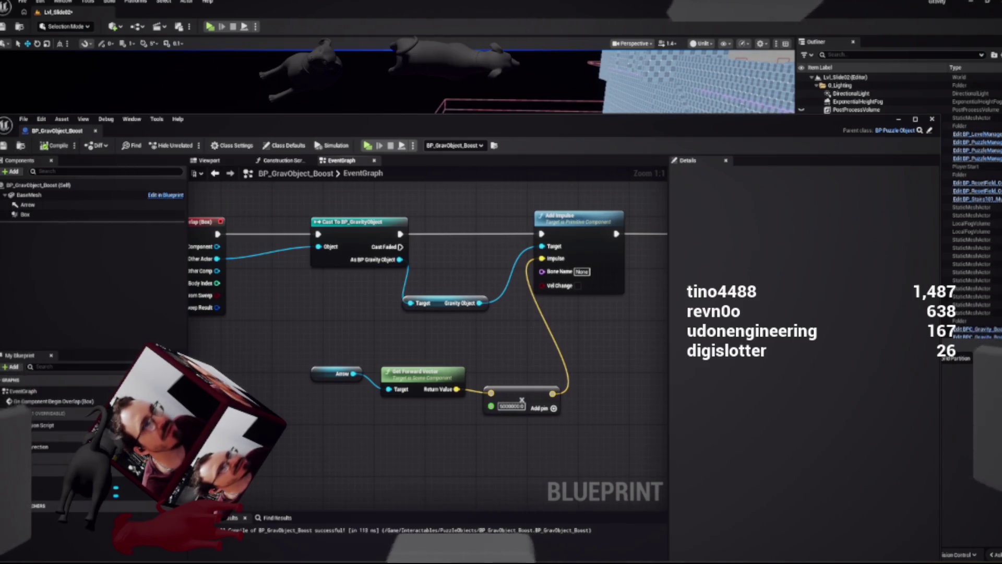
key(alt+Tab)
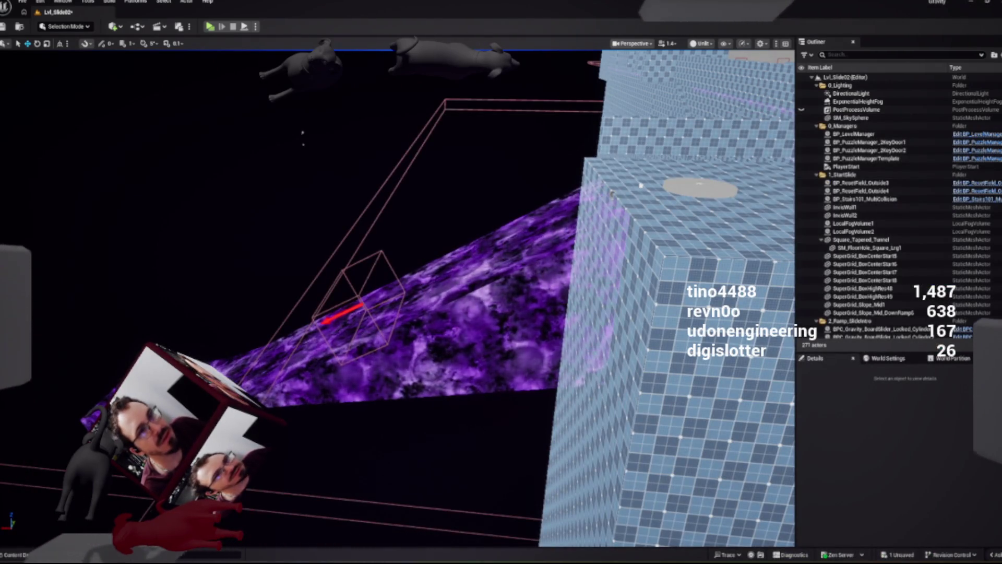
Raise the gravity sphere by the purple ramp slightly and Alt-drag a copy to its right
key(w)
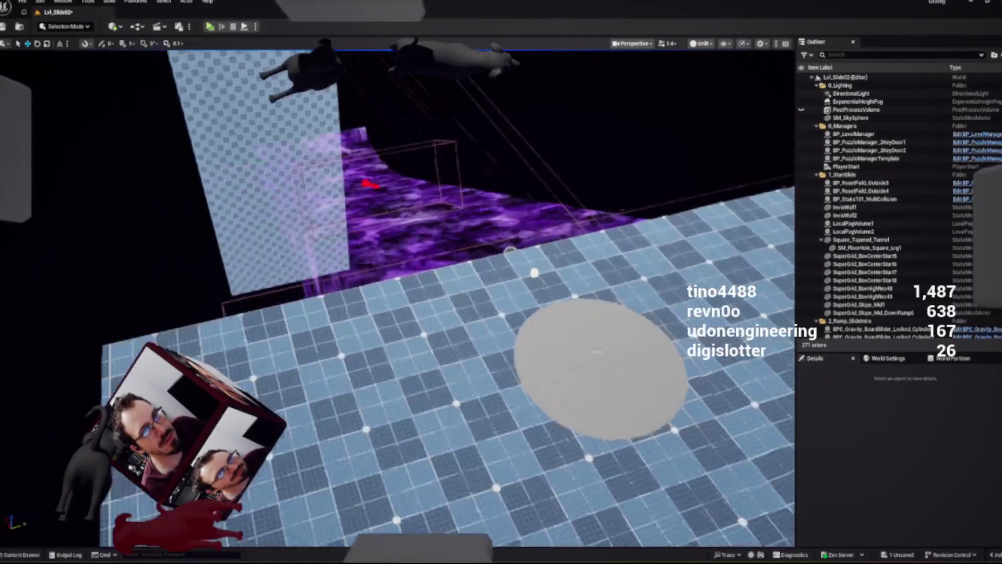
click(431, 353)
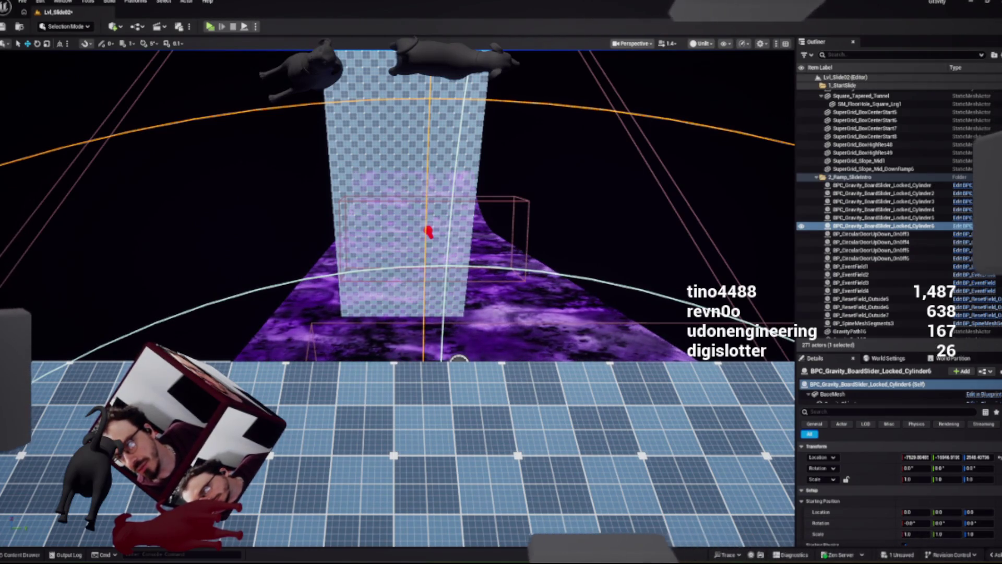
click(327, 389)
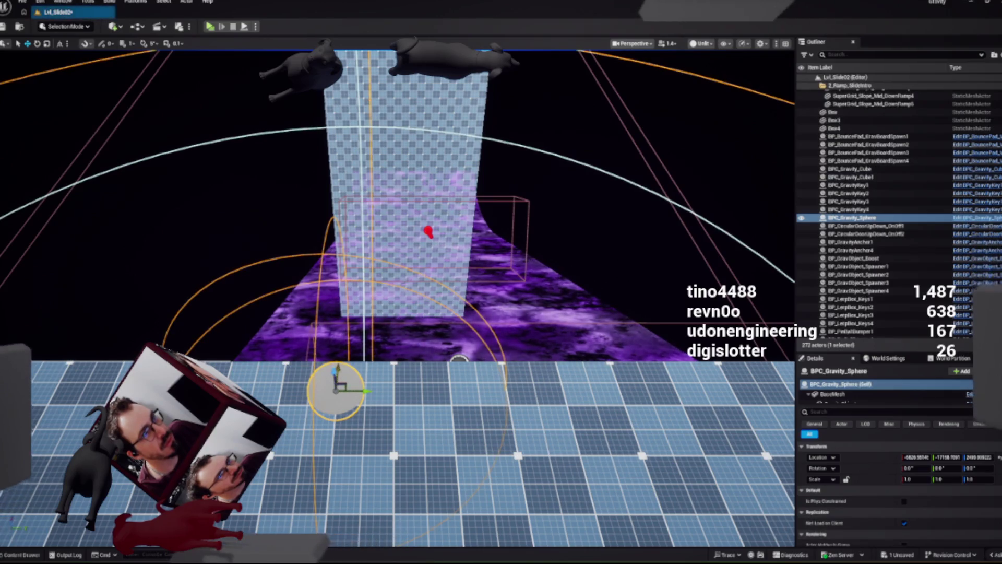
drag(333, 366, 332, 341)
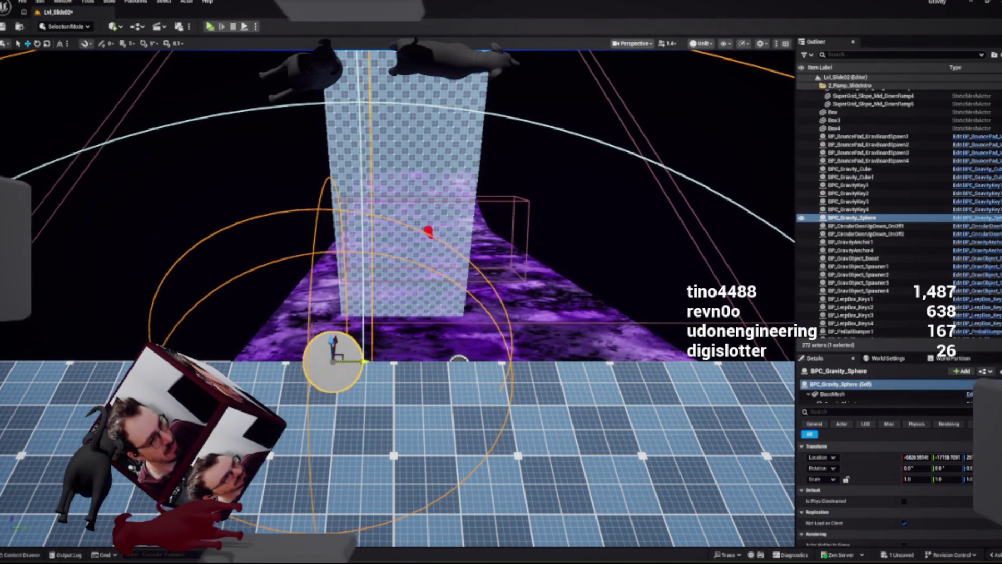
drag(355, 361, 660, 361)
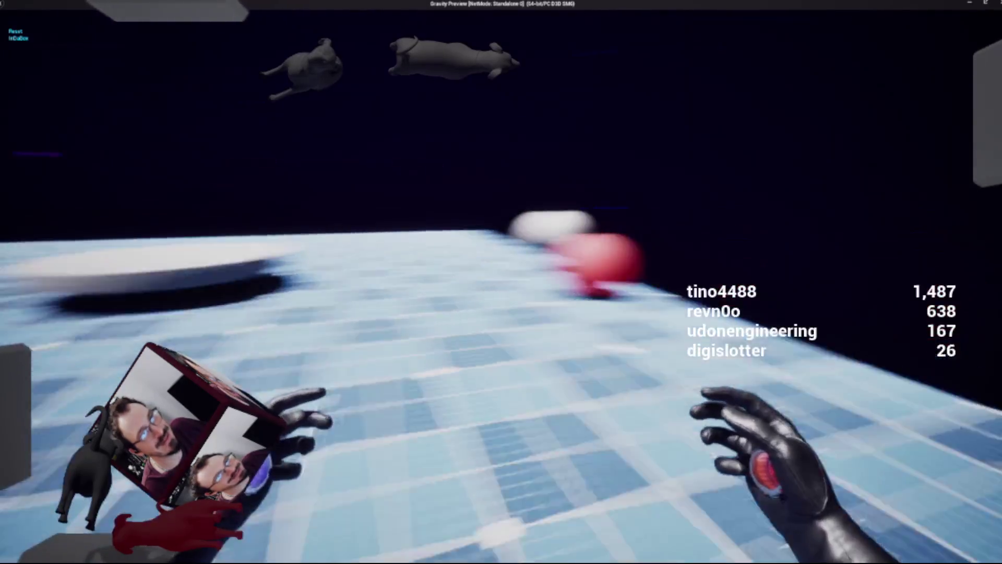
key(Escape)
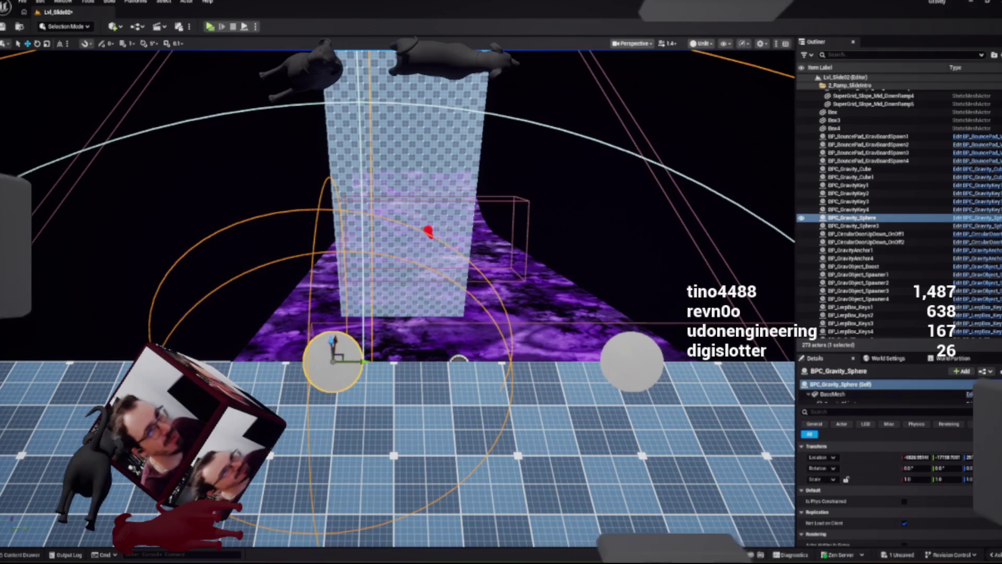
click(633, 360)
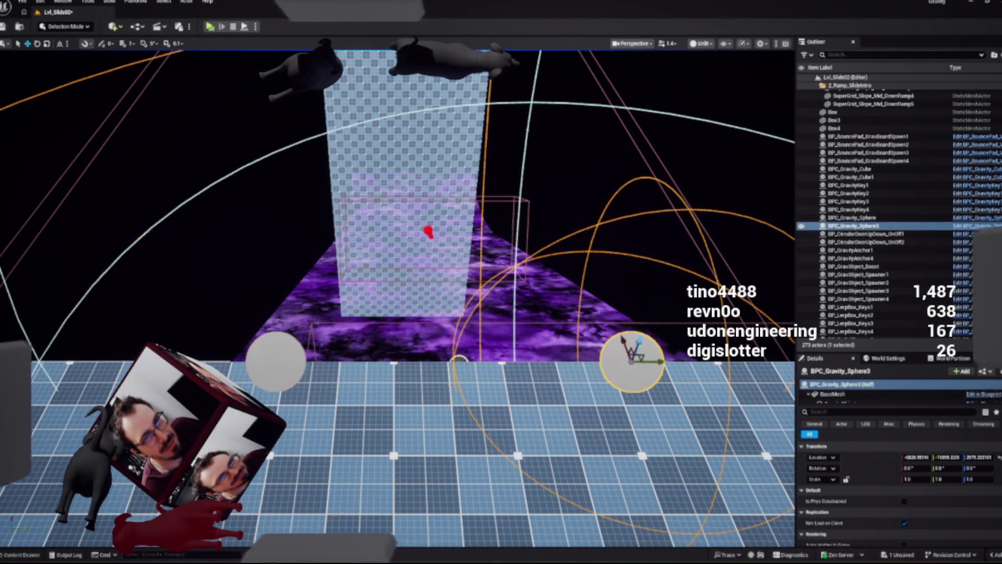
key(f)
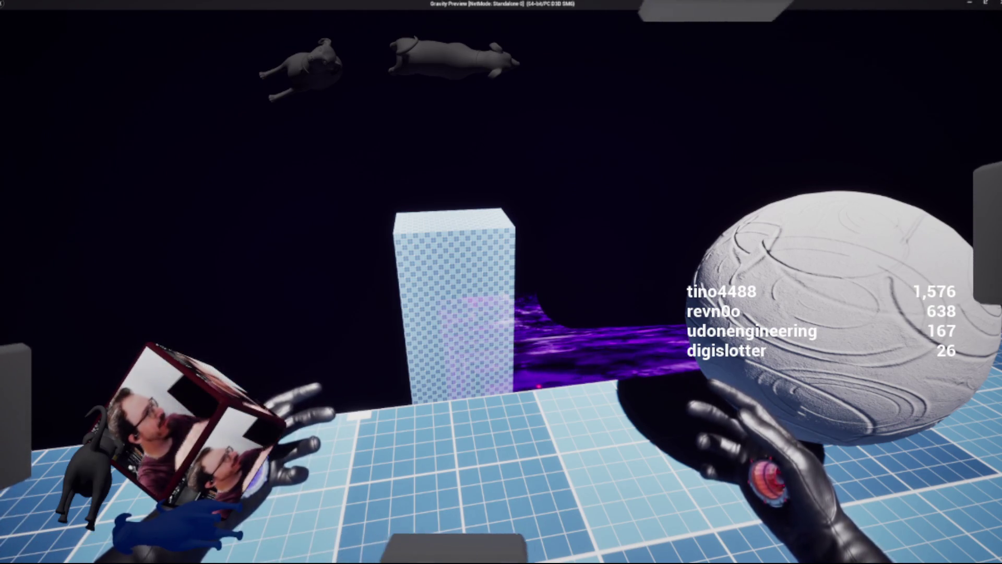
Stop the play-test, then select BP_GravObject_Boost and BP_ResetField_Outside8 in the level
key(Escape)
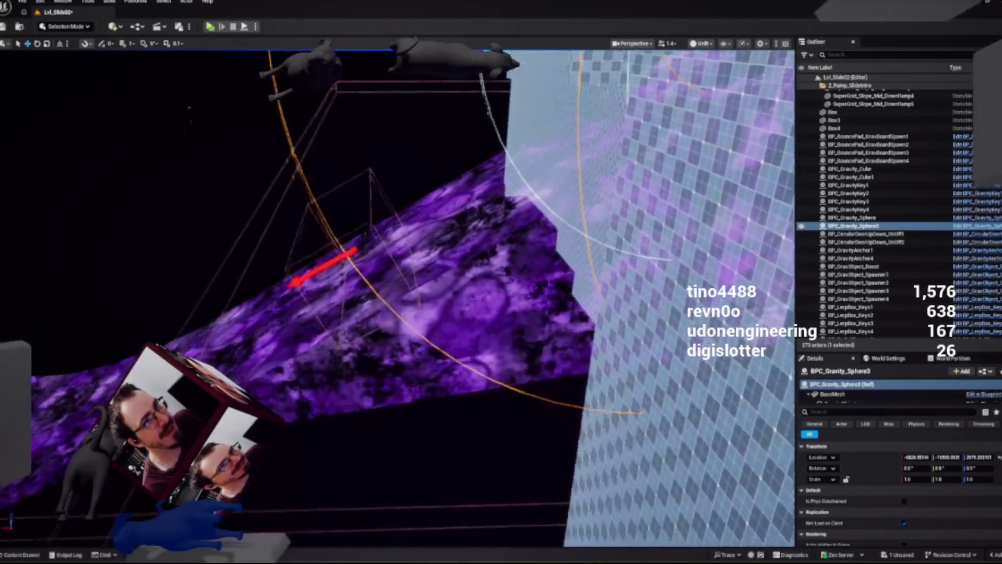
click(422, 261)
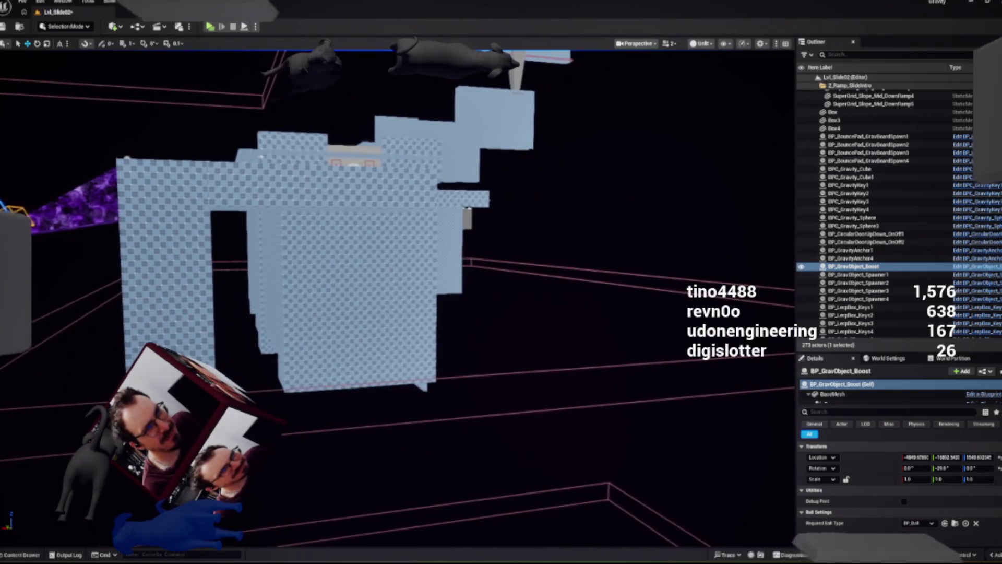
click(392, 257)
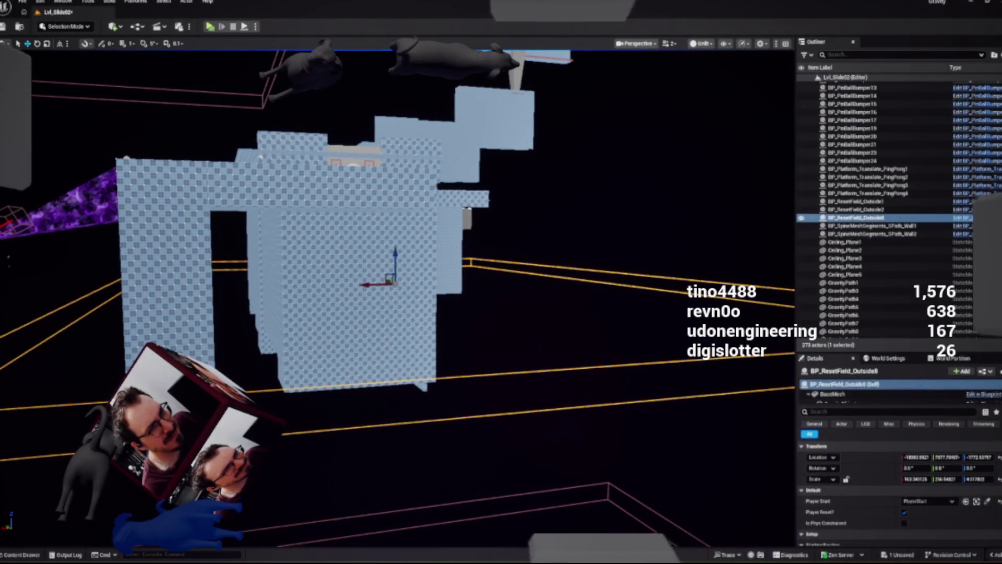
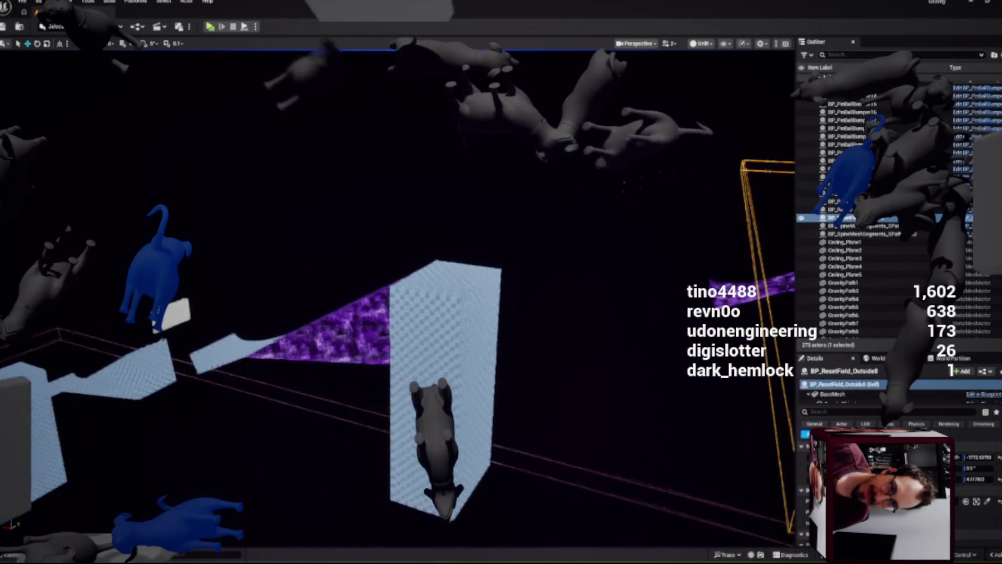
Multi-select the purple ramp, the L-shaped and small left platforms, and the tall box
ctrl+click(344, 329)
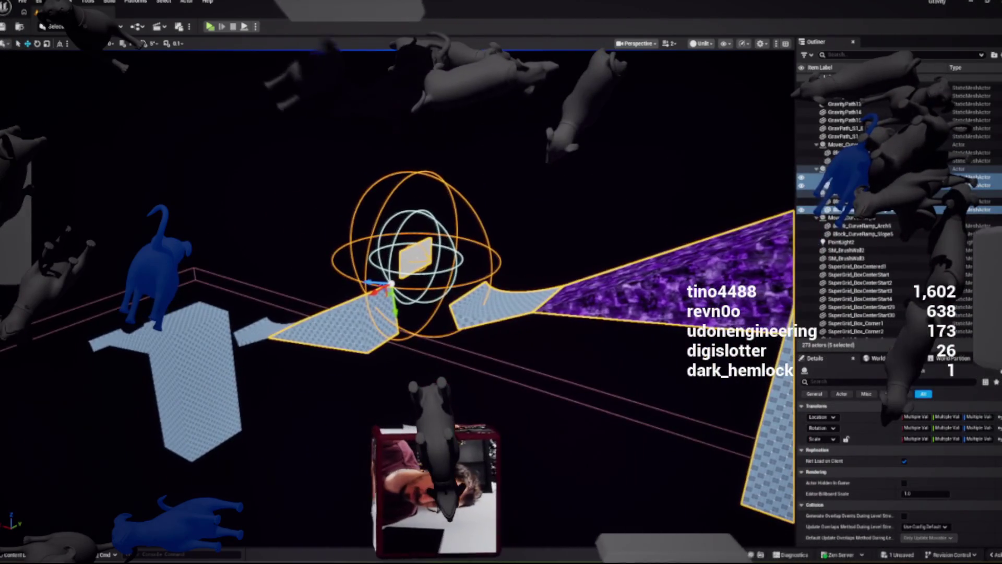
ctrl+click(193, 376)
ctrl+click(112, 342)
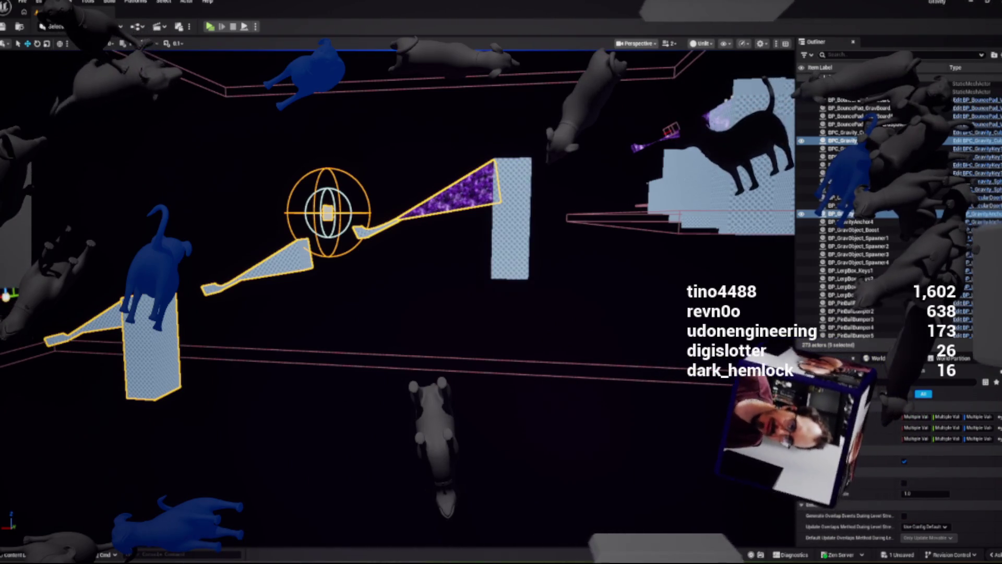
ctrl+click(511, 219)
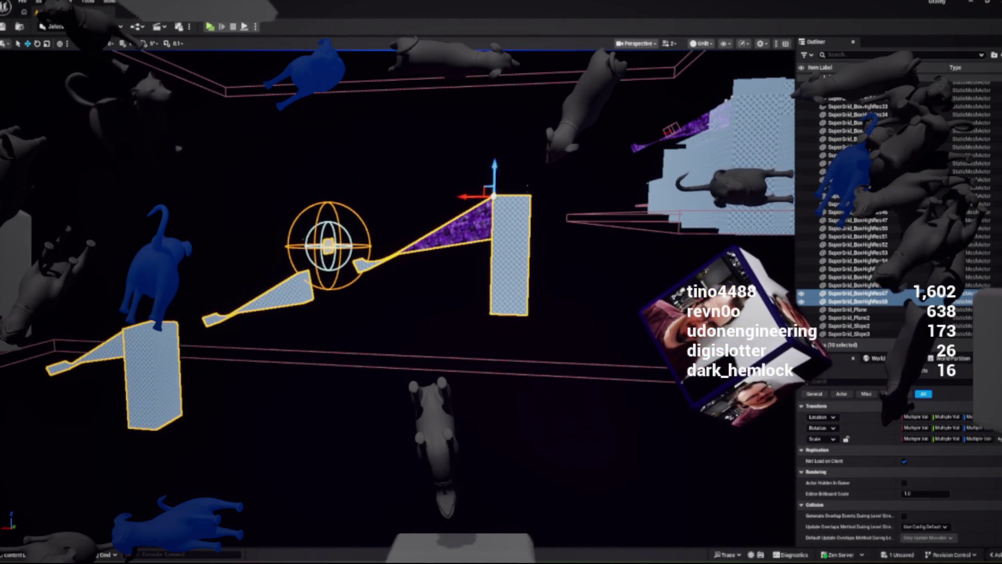
scroll(397, 293, up, 5)
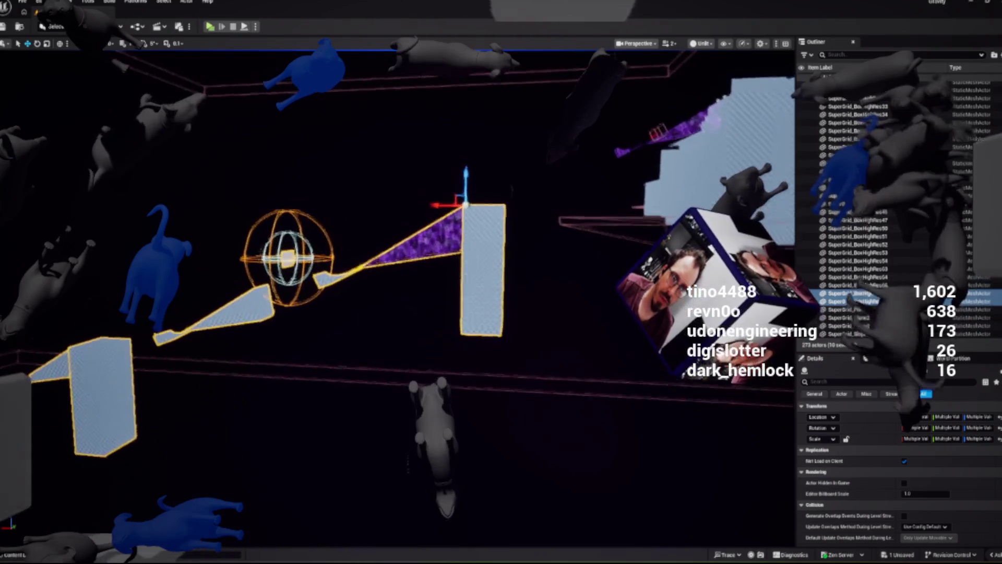
scroll(397, 293, up, 2)
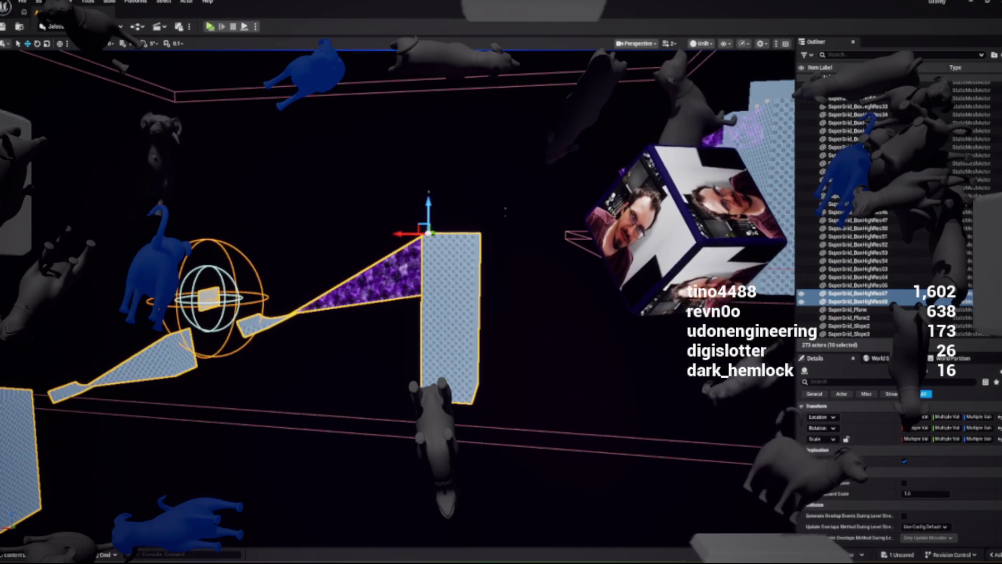
scroll(396, 292, up, 6)
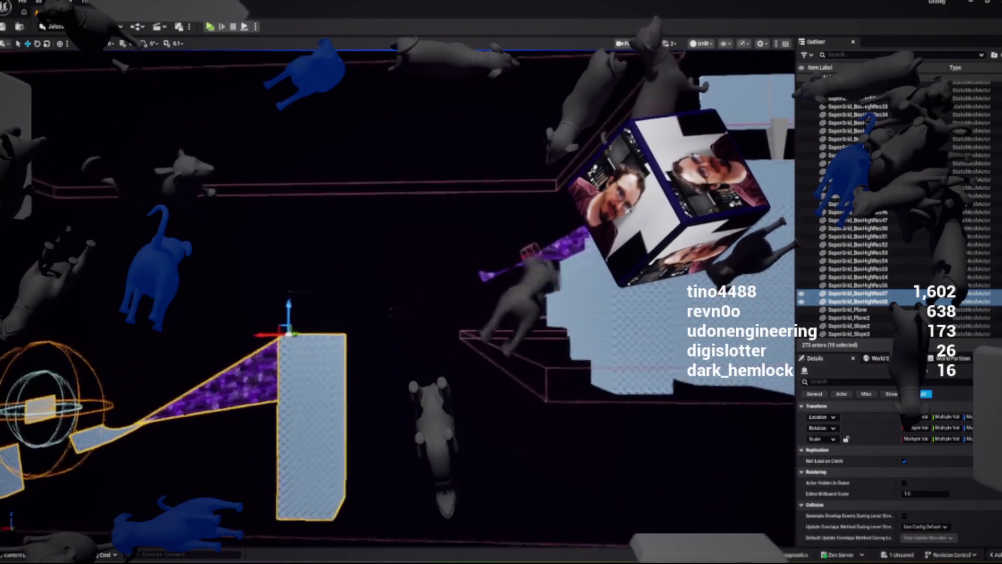
scroll(397, 292, up, 5)
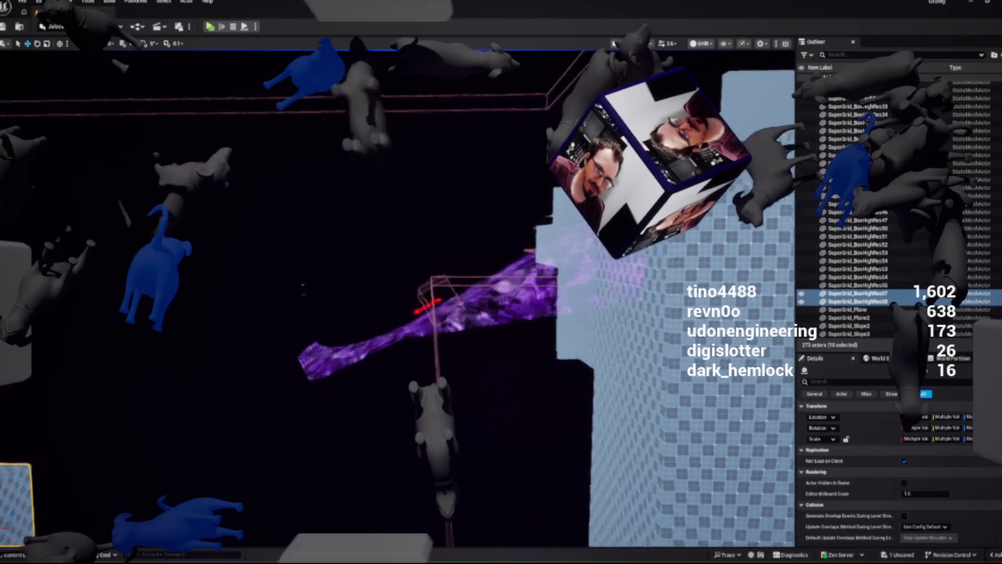
Select the BP_GravObject_Boost trigger box on the purple ramp, frame it, and open its Blueprint
click(296, 284)
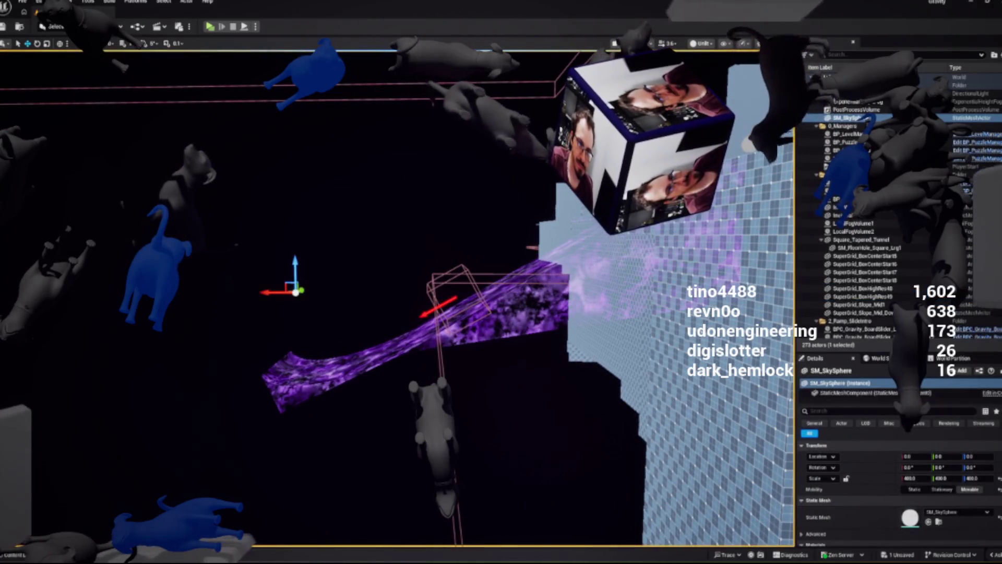
click(457, 298)
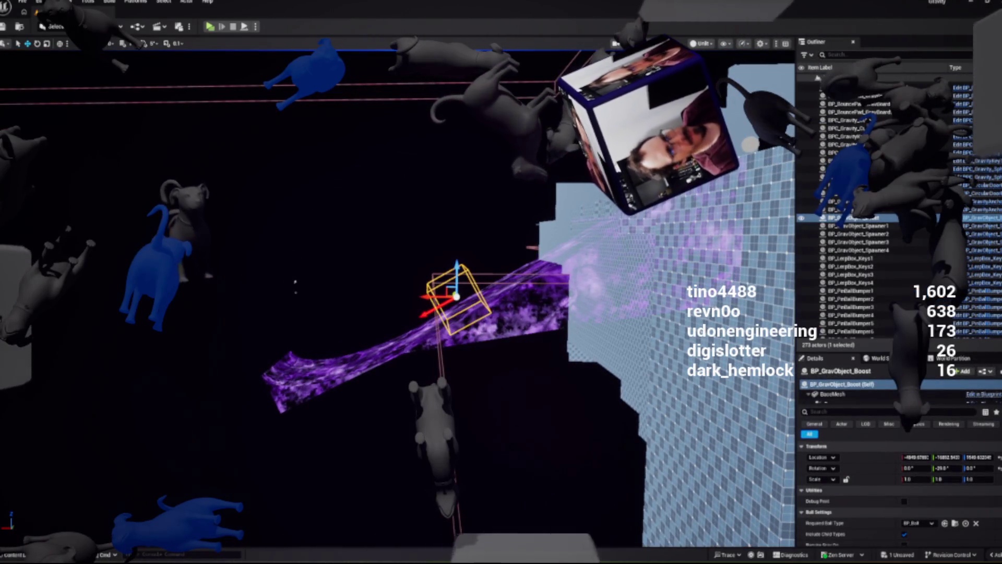
key(f)
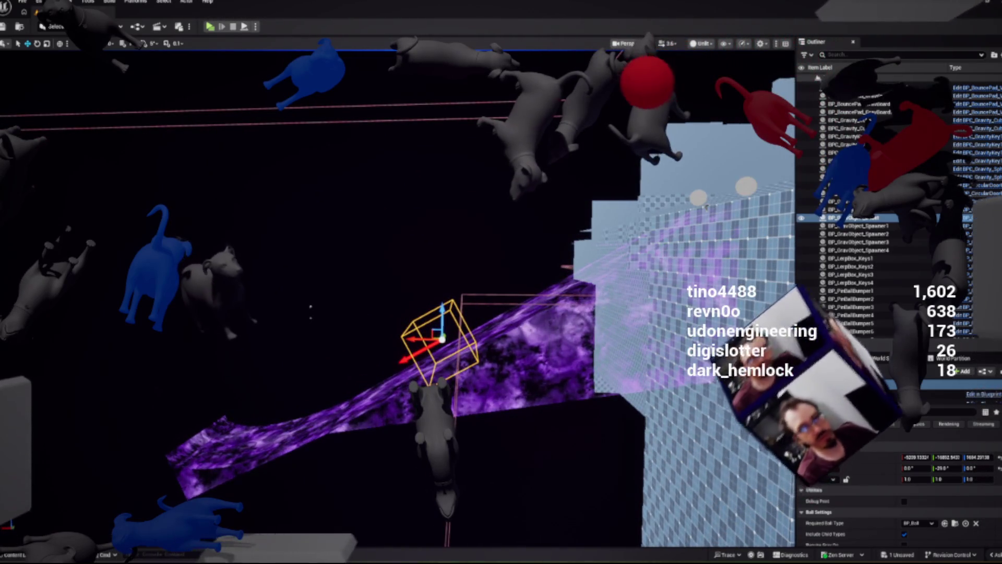
key(ctrl+e)
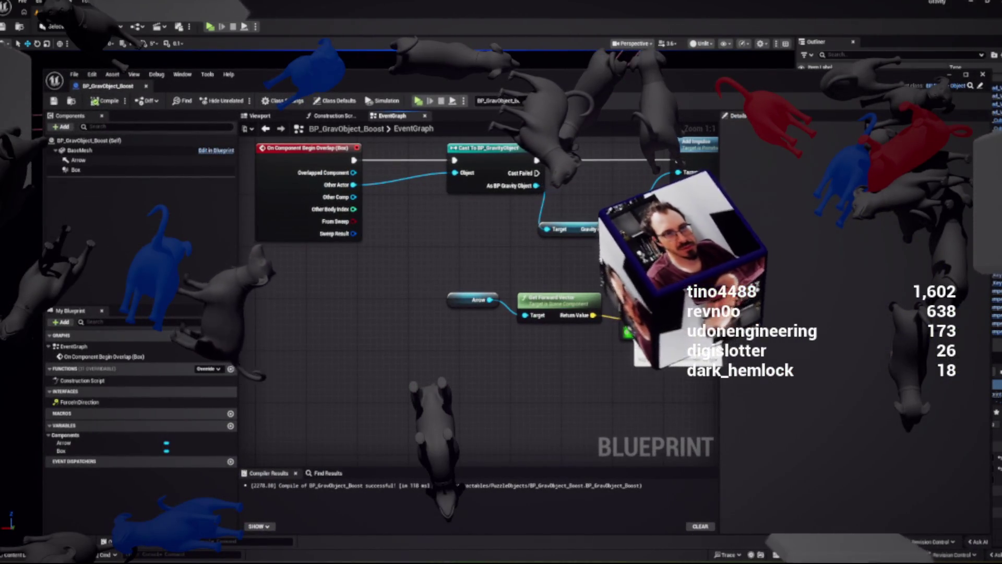
Promote the Multiply node's float input to a BoostForce variable placed beside the multiply
drag(567, 373, 569, 377)
click(598, 426)
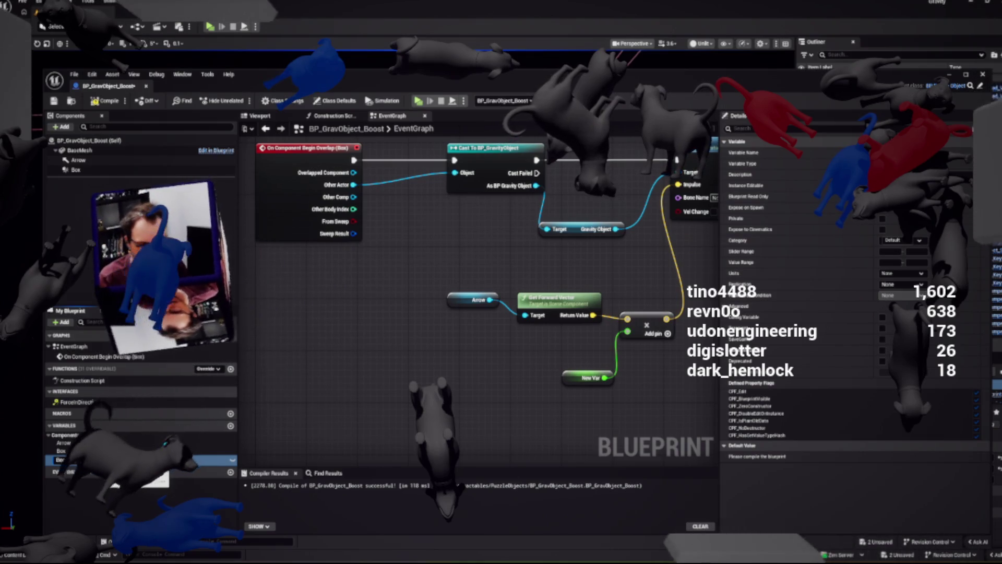
text(BoostForce)
key(Return)
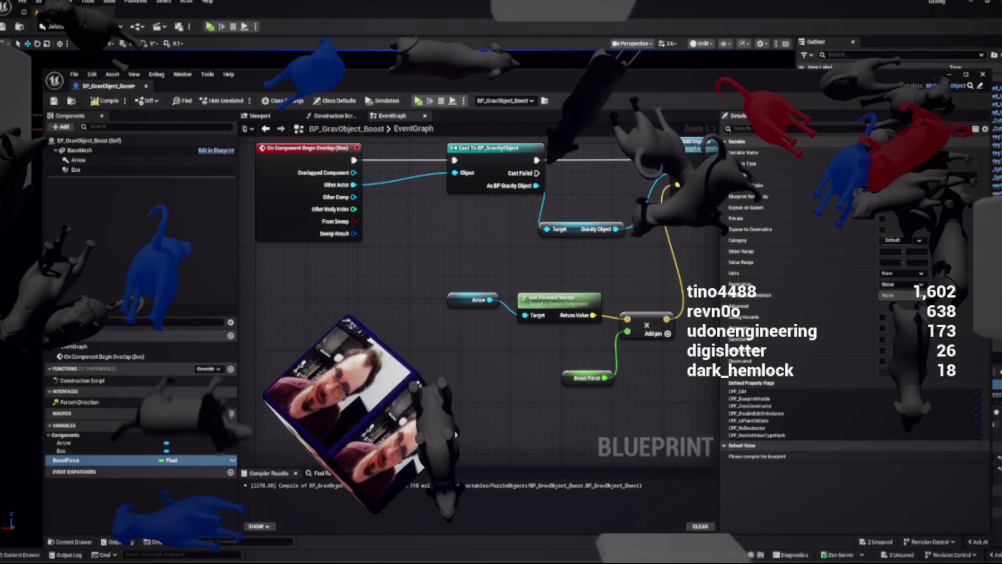
drag(574, 376, 560, 358)
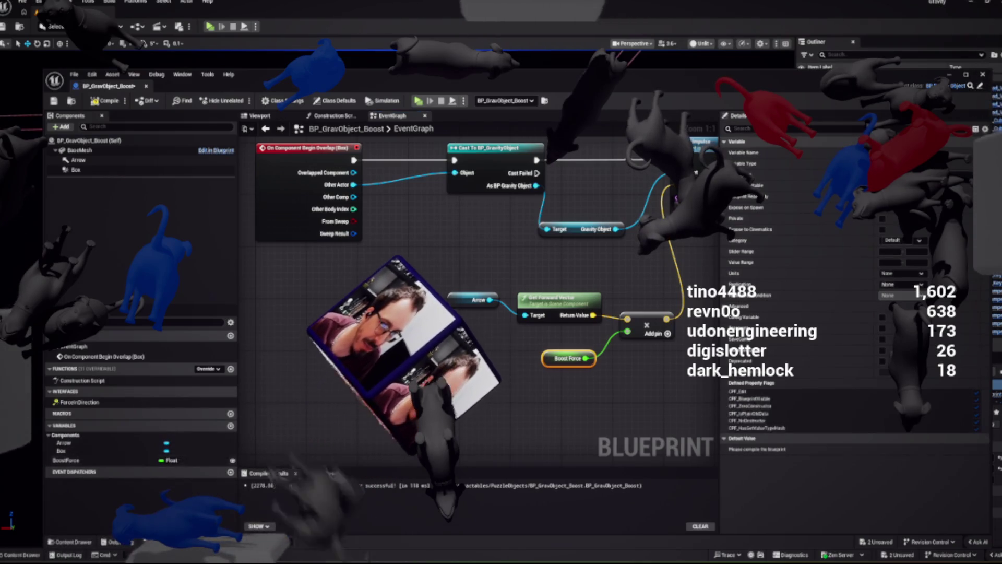
Compile the Blueprint and return to the level framed on the boost trigger
key(ctrl+s)
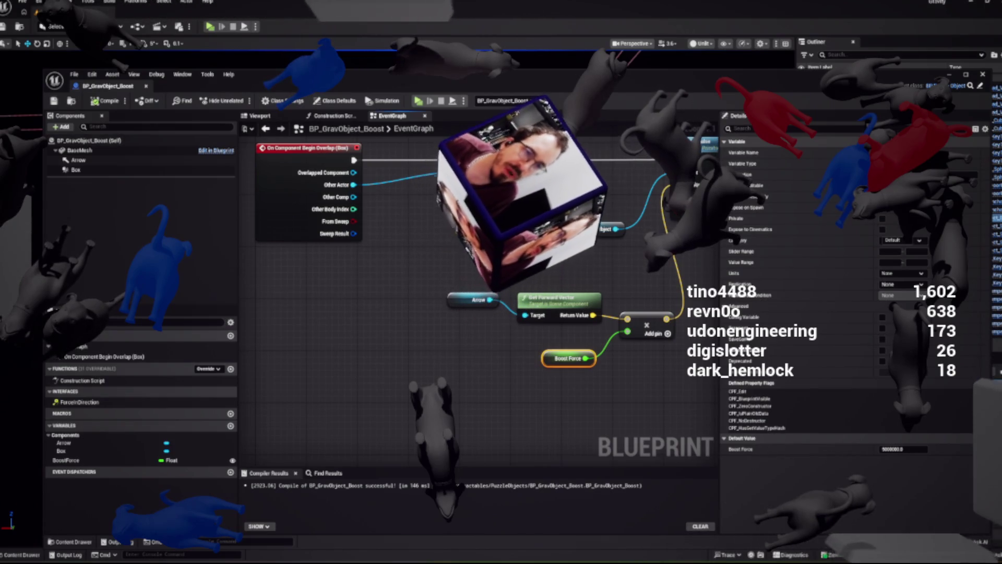
key(alt+Tab)
key(f)
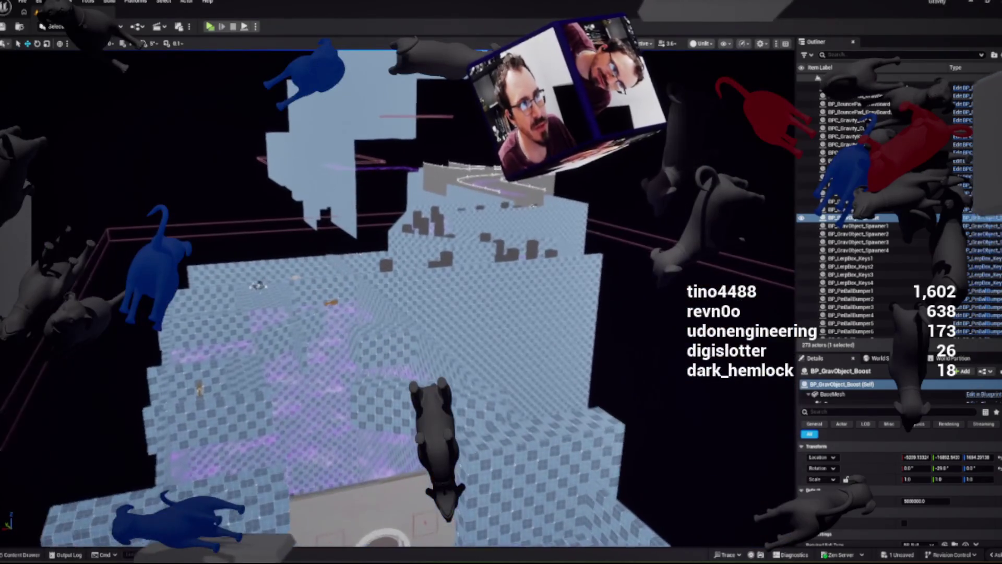
Move the PlayerStart onto the checkered floor near the tower
click(851, 307)
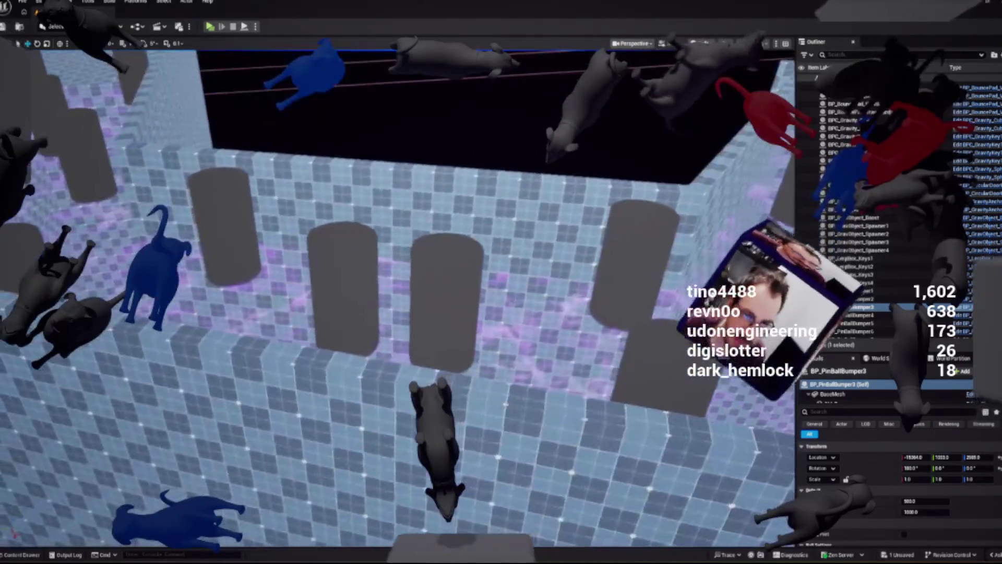
click(446, 303)
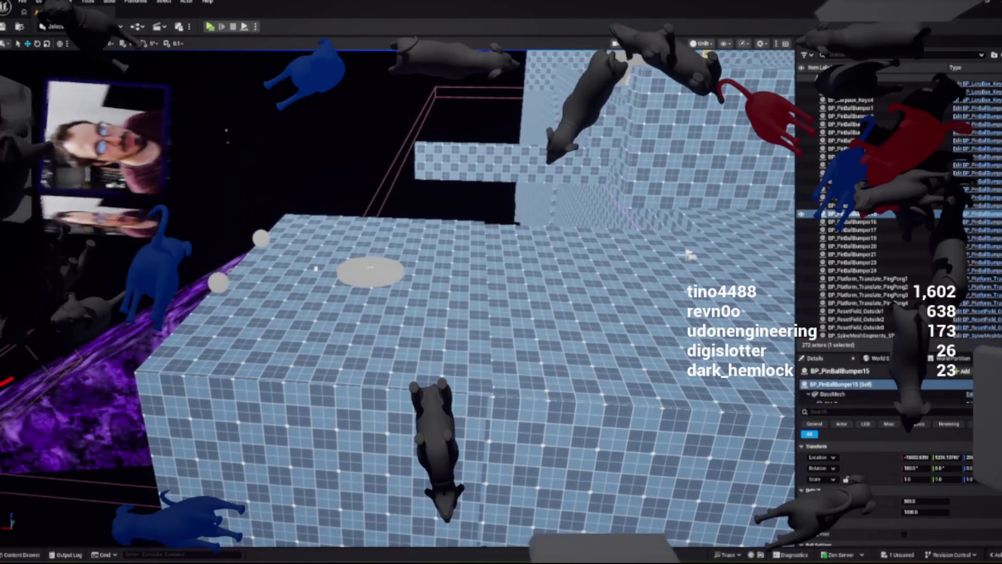
click(688, 256)
mouse_move(690, 255)
mouse_down()
mouse_move(548, 246)
mouse_move(537, 275)
mouse_move(446, 318)
mouse_move(444, 241)
mouse_move(445, 287)
mouse_move(441, 264)
mouse_move(486, 273)
mouse_move(372, 193)
mouse_up()
scroll(397, 298, down, 5)
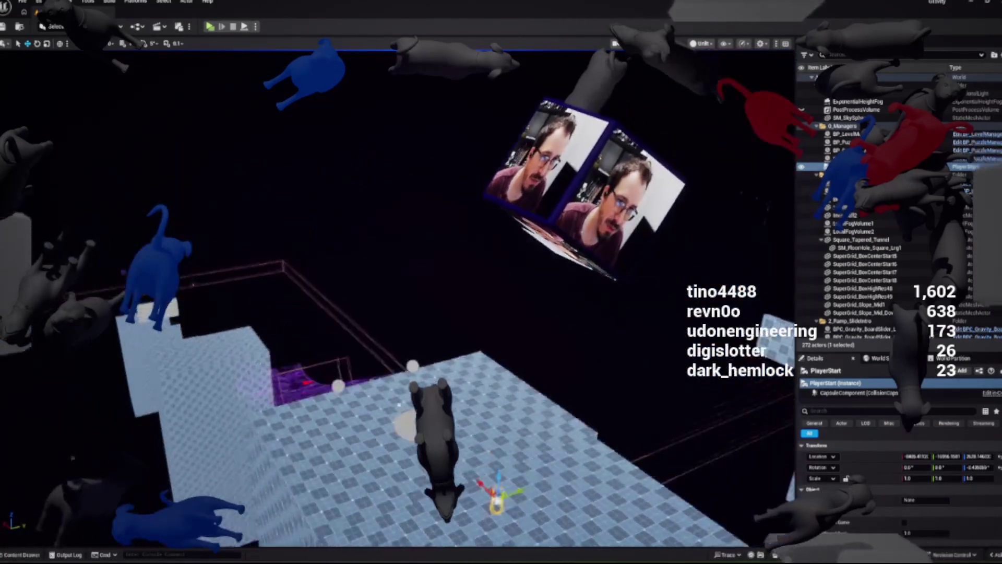
scroll(397, 298, down, 2)
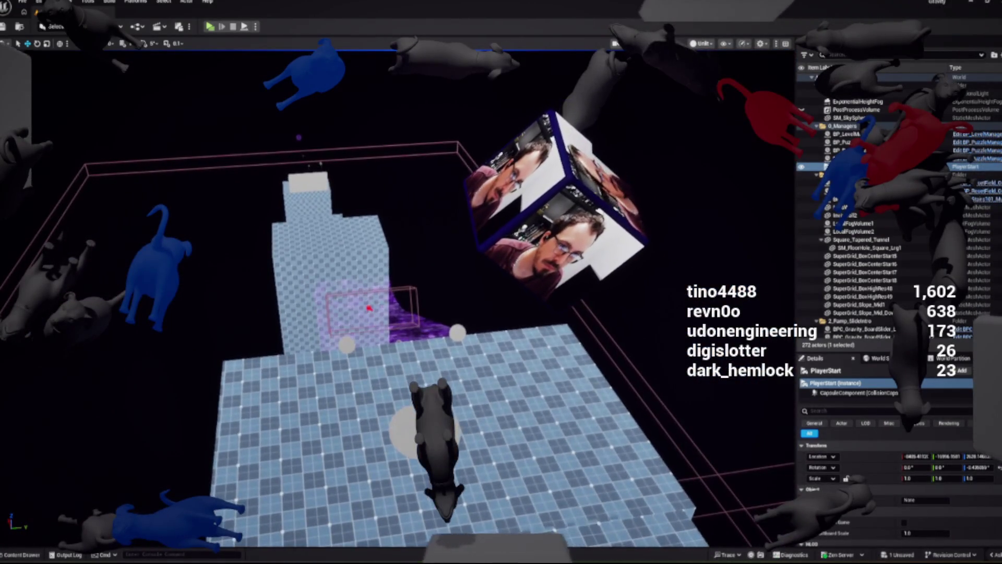
Save all modified assets and the level from the Content Drawer
key(ctrl+space)
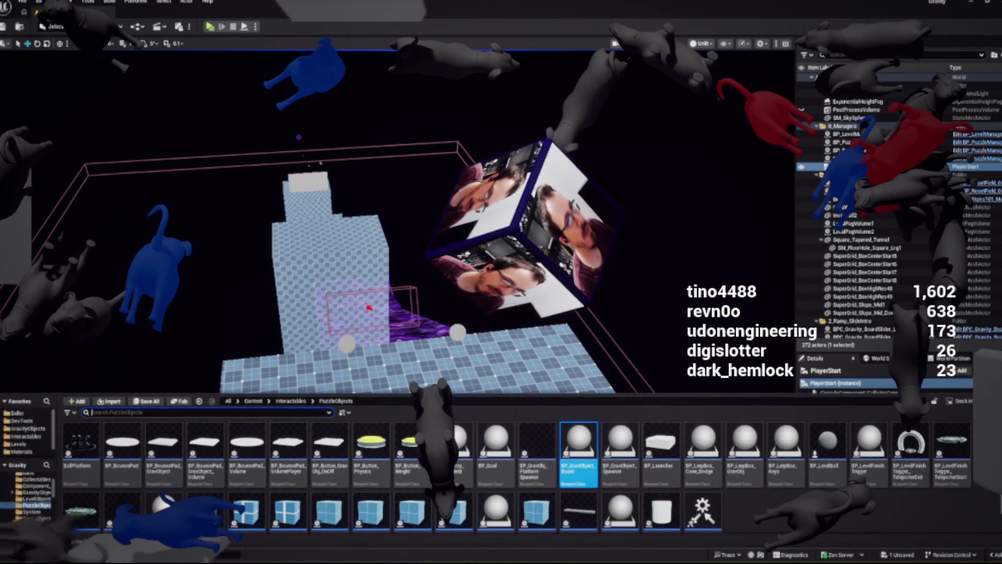
click(146, 401)
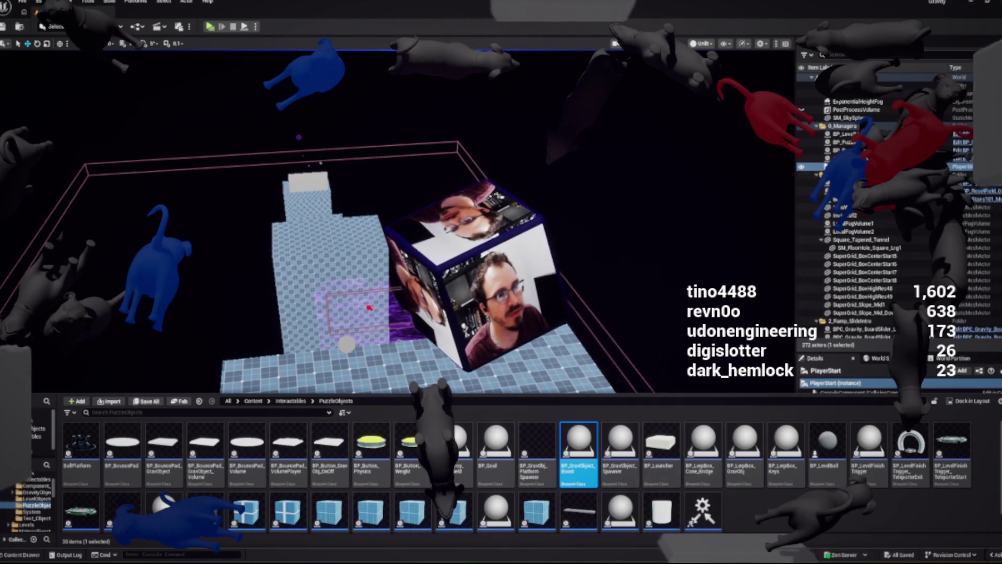
key(ctrl+space)
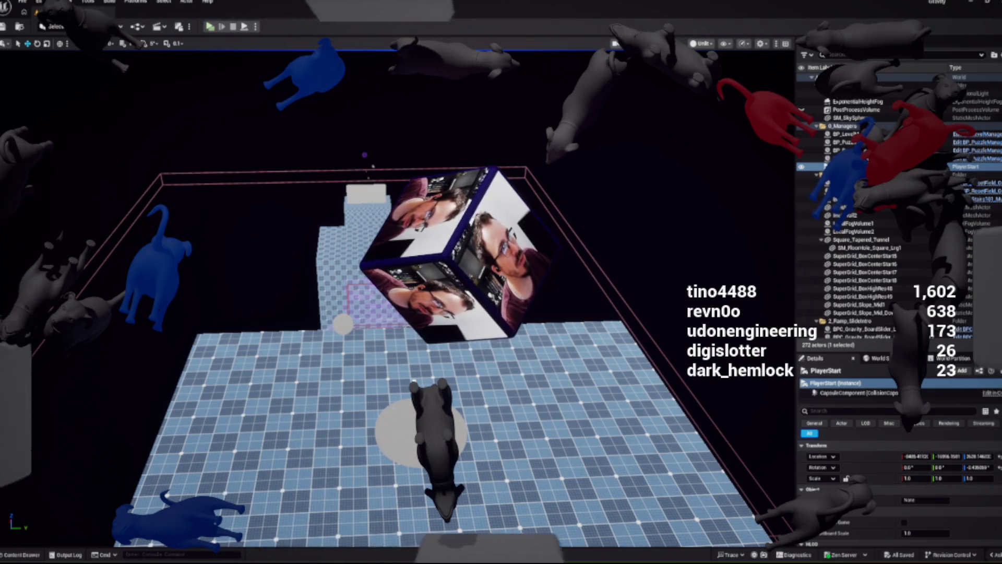
key(alt+p)
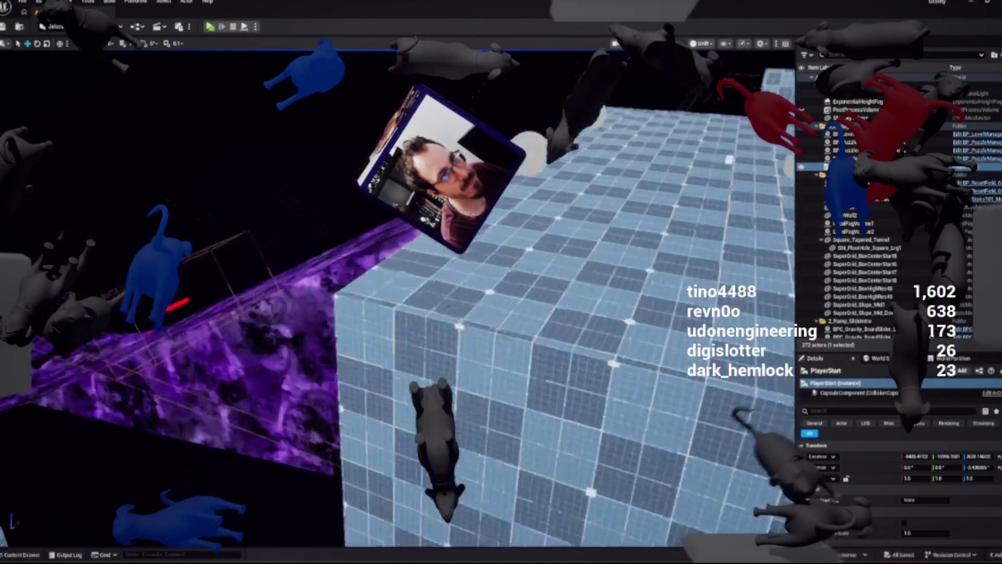
Select and focus the purple Block_CurveRamp_Arch2 from the Outliner
double_click(861, 217)
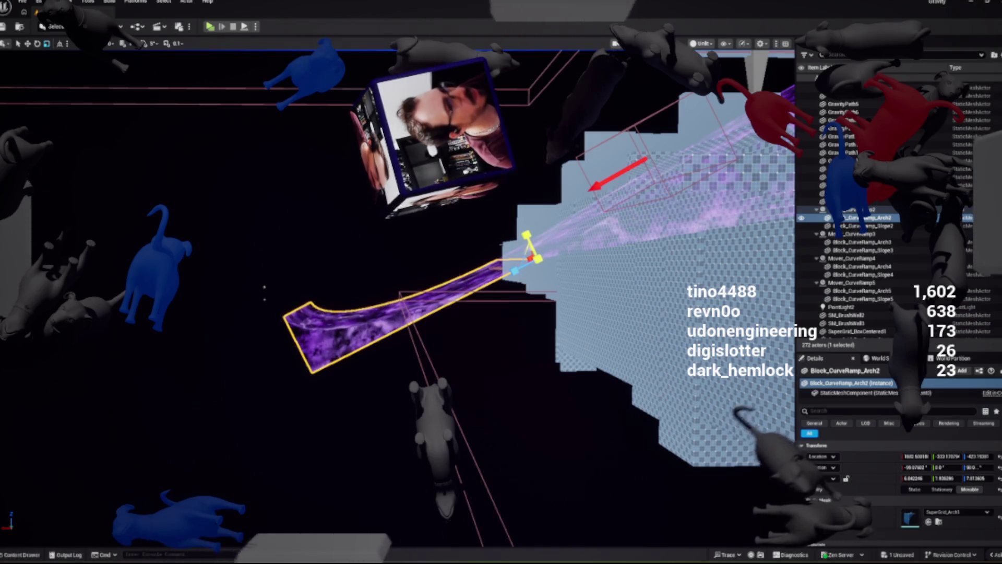
Select the BP_GravObject_Boost trigger box at the purple ramp and frame it
key(w)
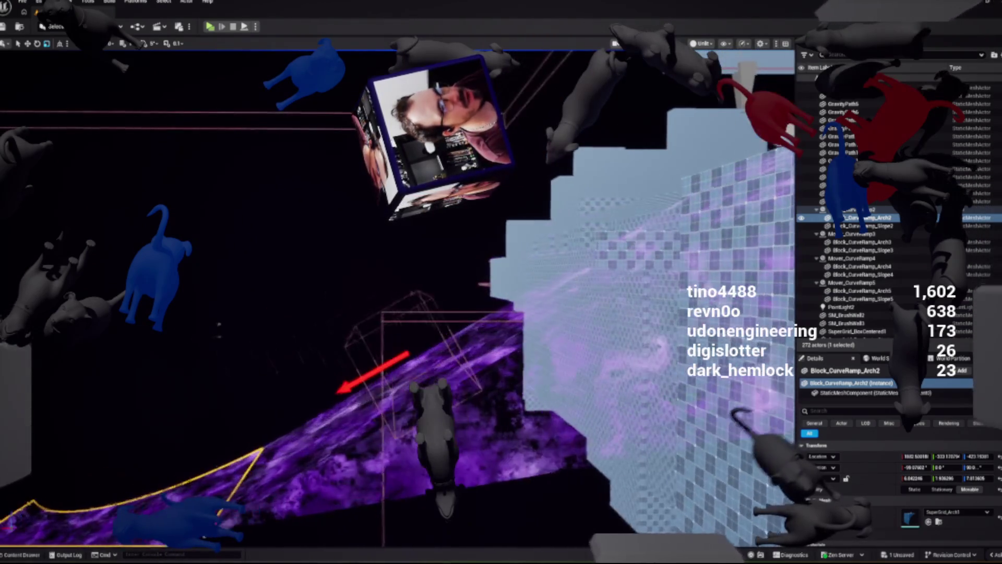
click(220, 334)
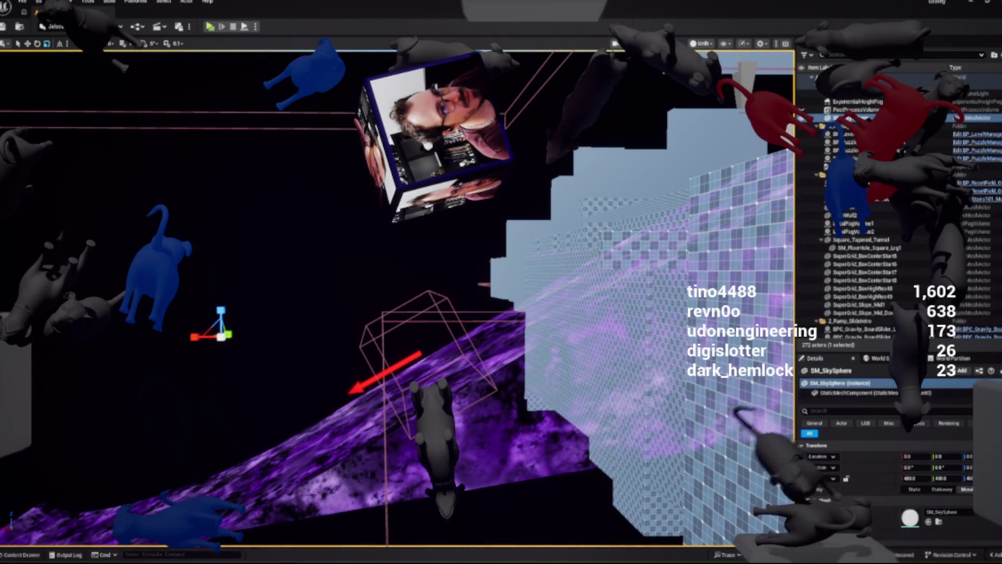
click(425, 355)
key(f)
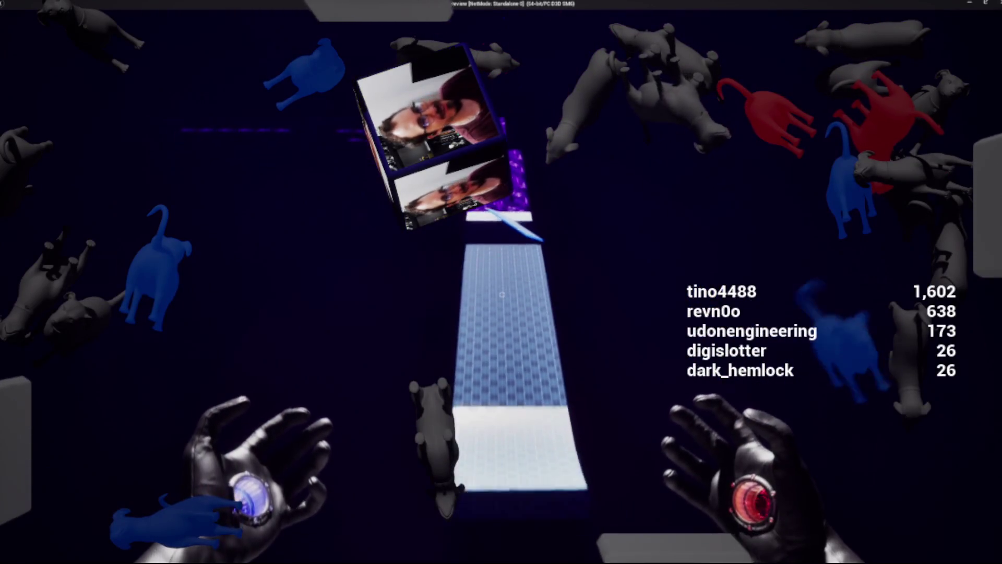
Stop the VR Preview session with Esc
key(Escape)
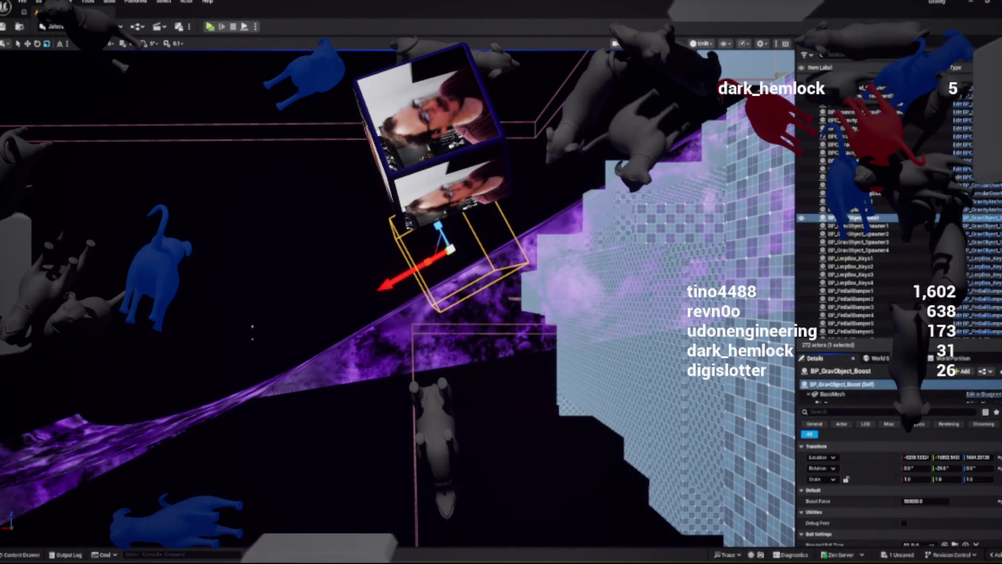
Launch the level in VR Preview with Alt+P
key(alt+p)
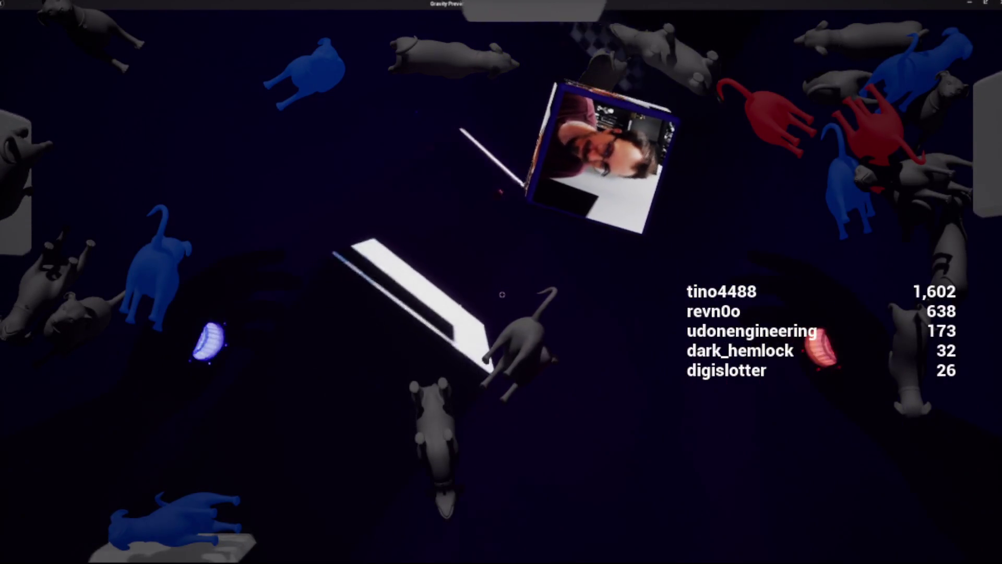
Exit VR Preview and select the tall checkered block together with the purple ramp
key(Escape)
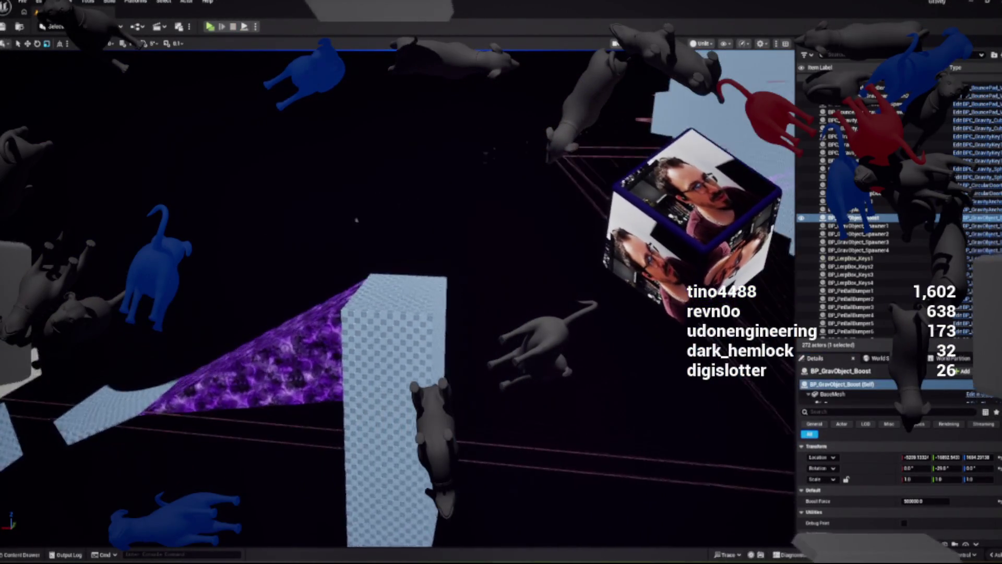
click(436, 339)
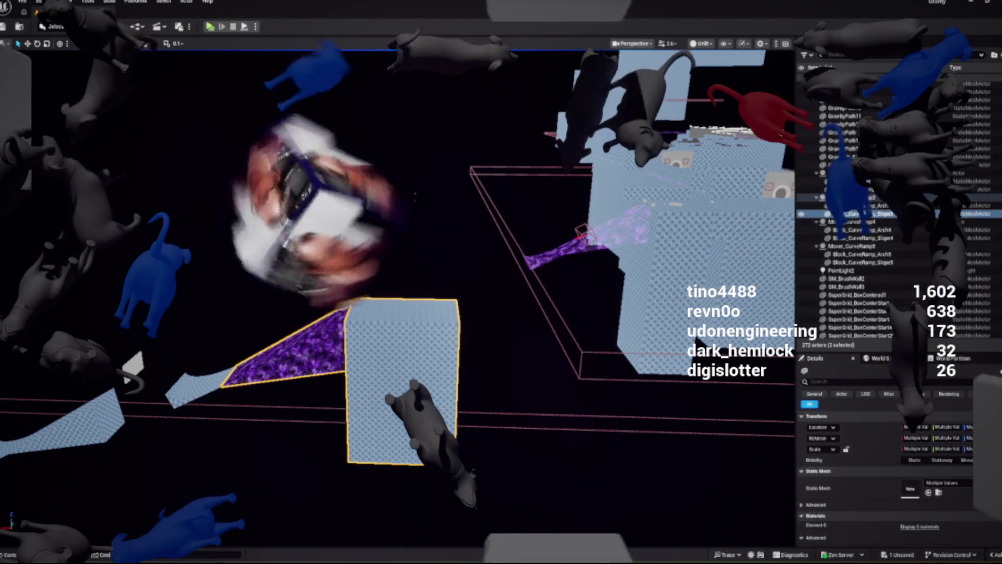
ctrl+click(287, 344)
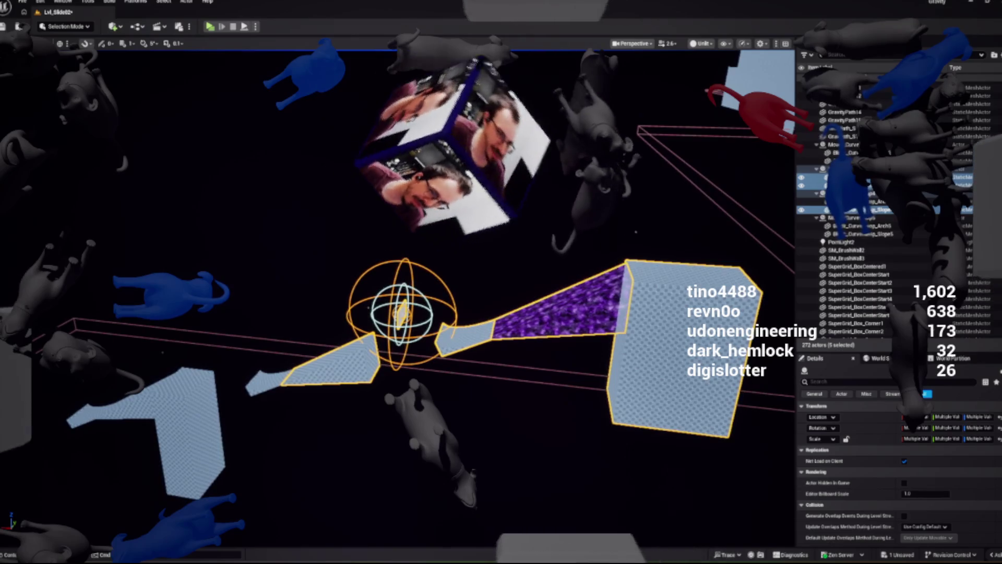
Select the curved ramp segments, then isolate the Mover_CurveRamp5 actor
ctrl+click(188, 433)
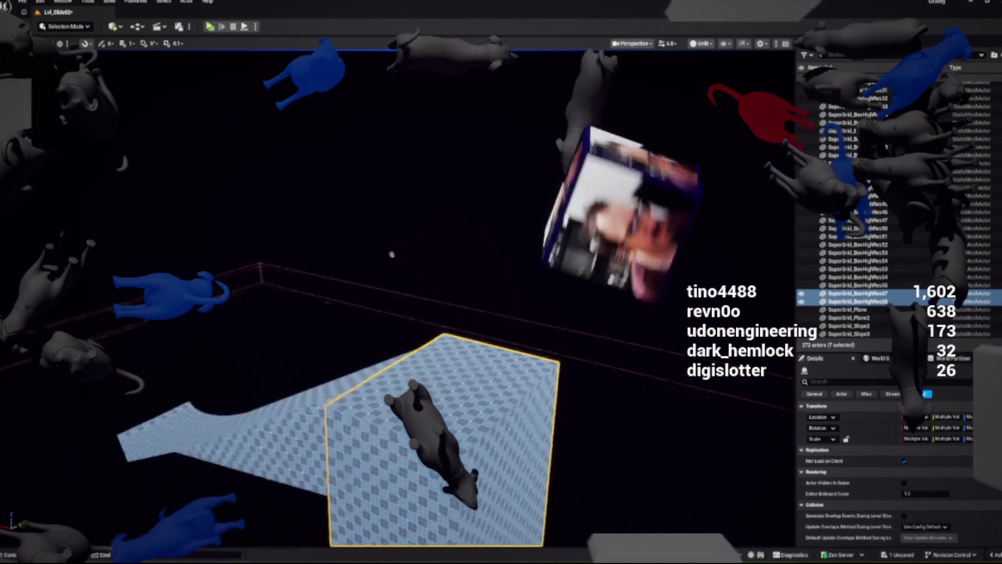
click(861, 214)
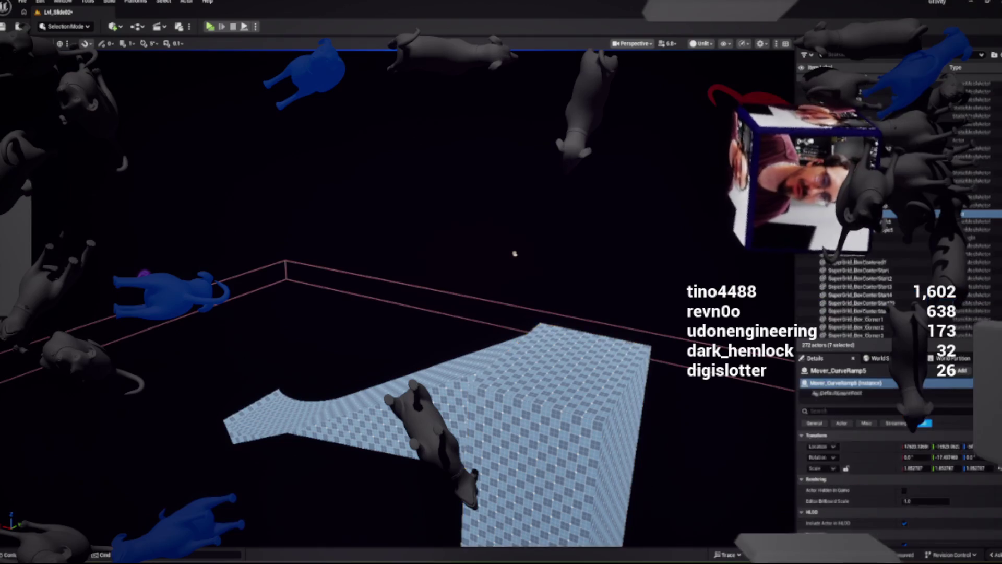
click(277, 415)
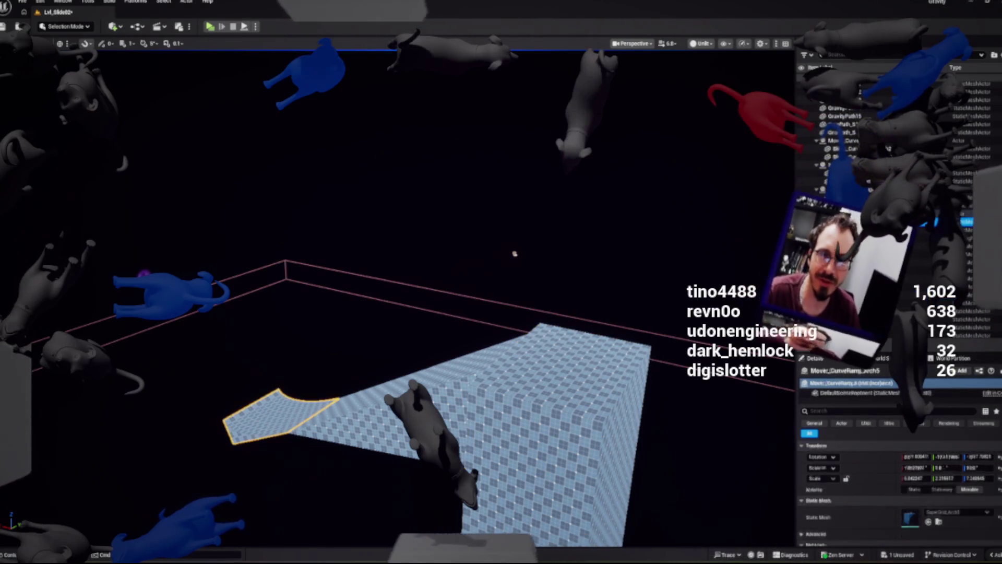
ctrl+click(470, 376)
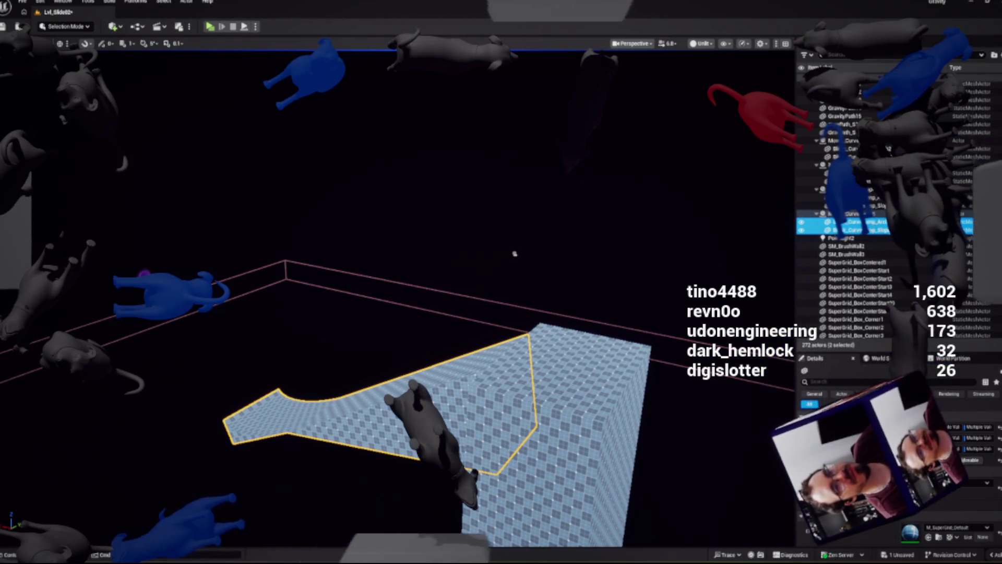
click(514, 255)
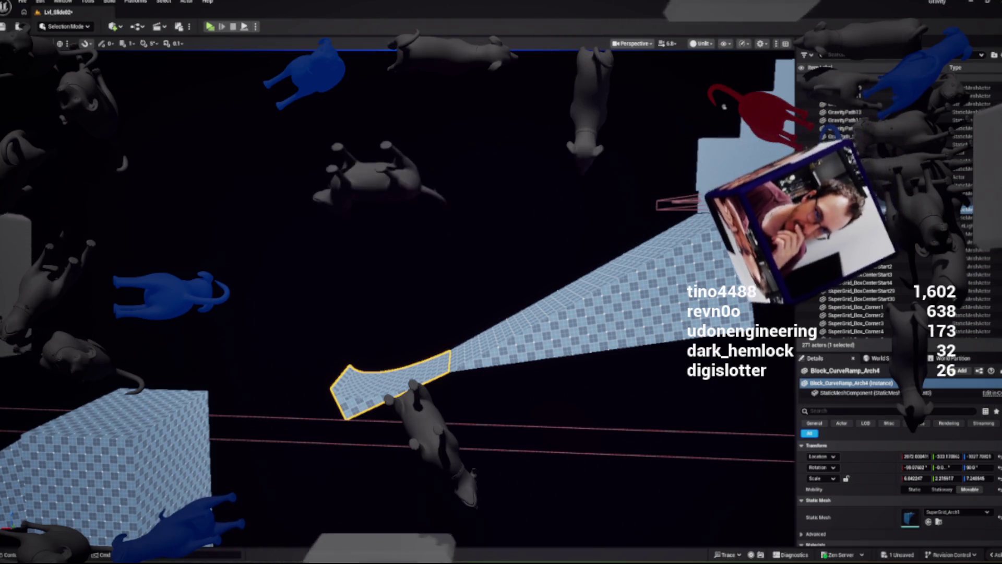
Select the large Block_CurveRamp_Slope4 slope, then the purple spline ramp BP_SplineMeshSegments3
click(600, 292)
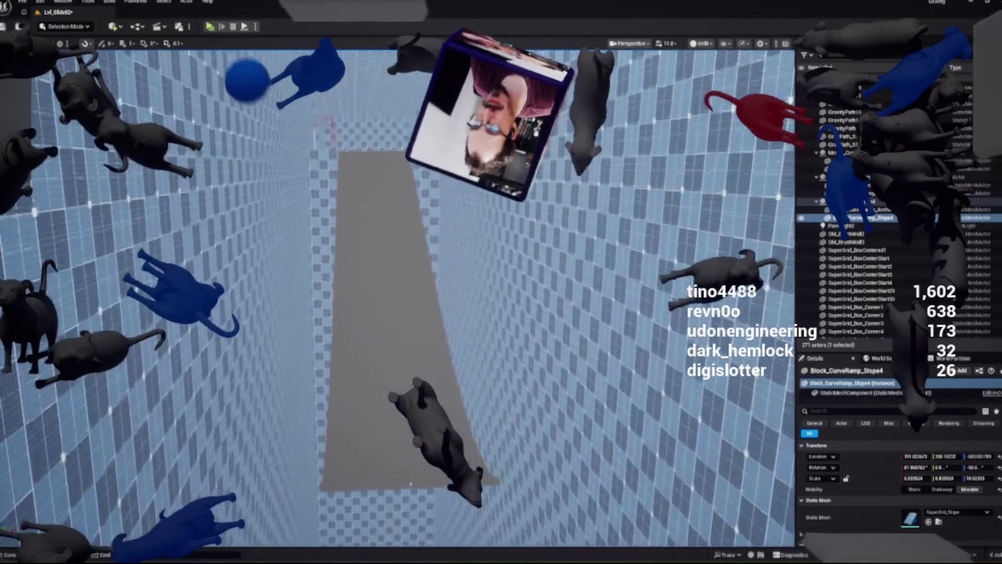
click(410, 492)
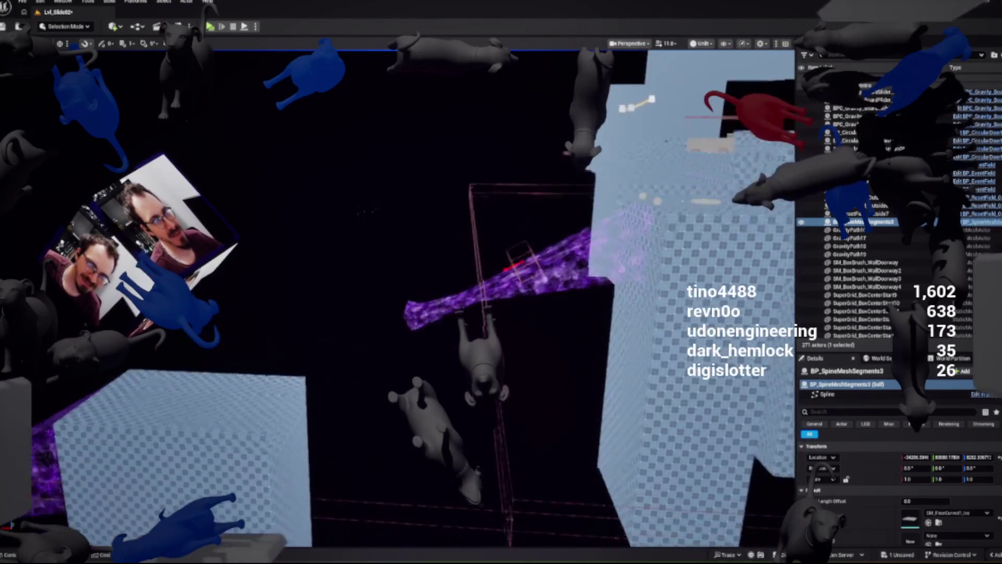
Check the Arch2 and Slope2 pieces, then delete their parent Mover_CurveRamp2
click(441, 250)
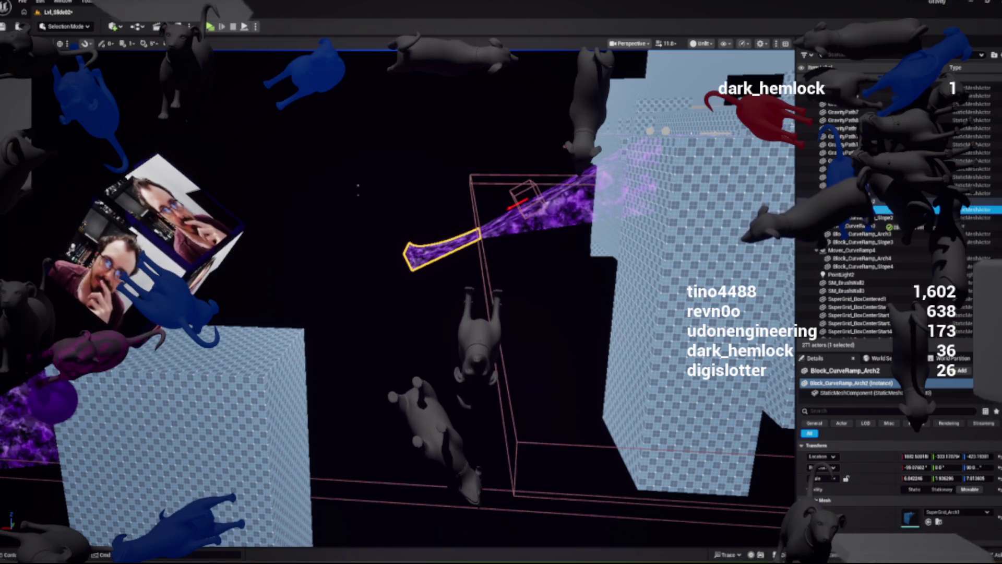
click(575, 204)
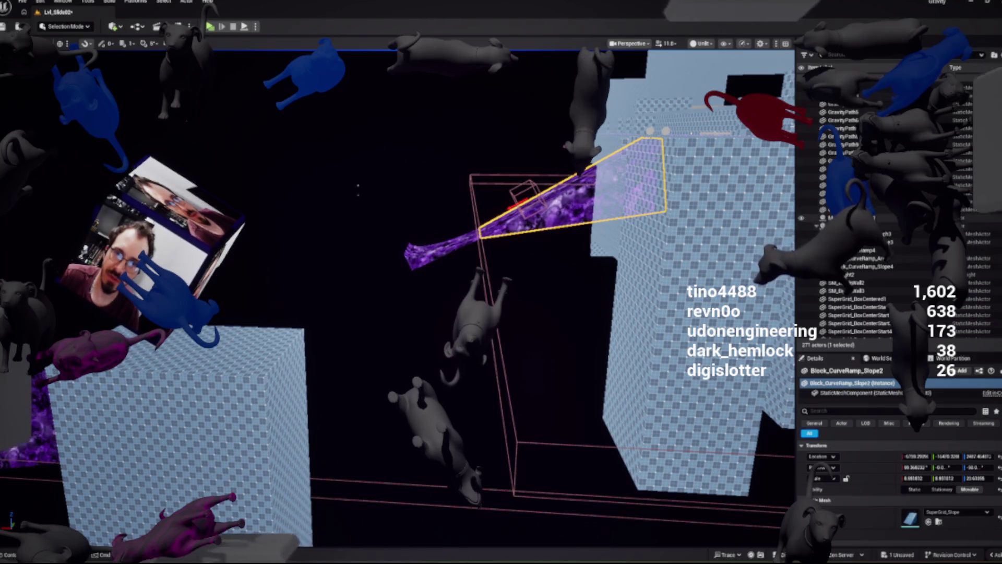
click(861, 218)
key(Delete)
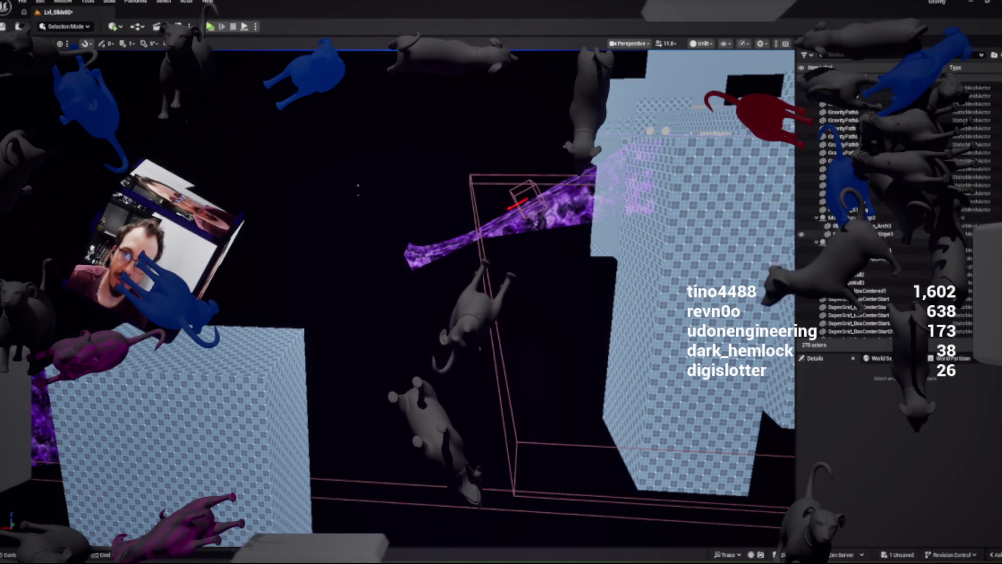
Inspect the Slope3 and Arch3 pieces and remove a second curved-ramp mover
double_click(856, 234)
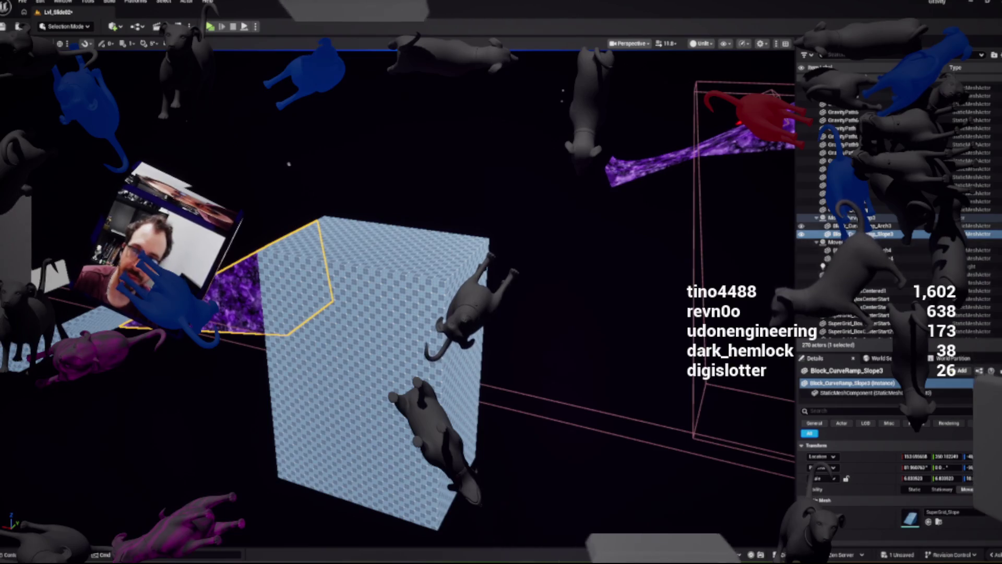
click(861, 226)
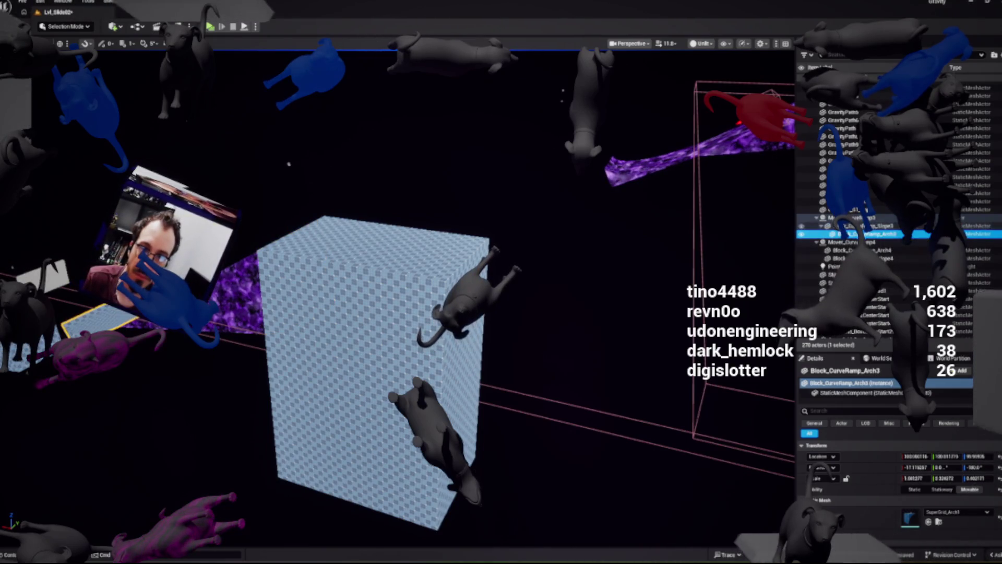
key(ctrl+z)
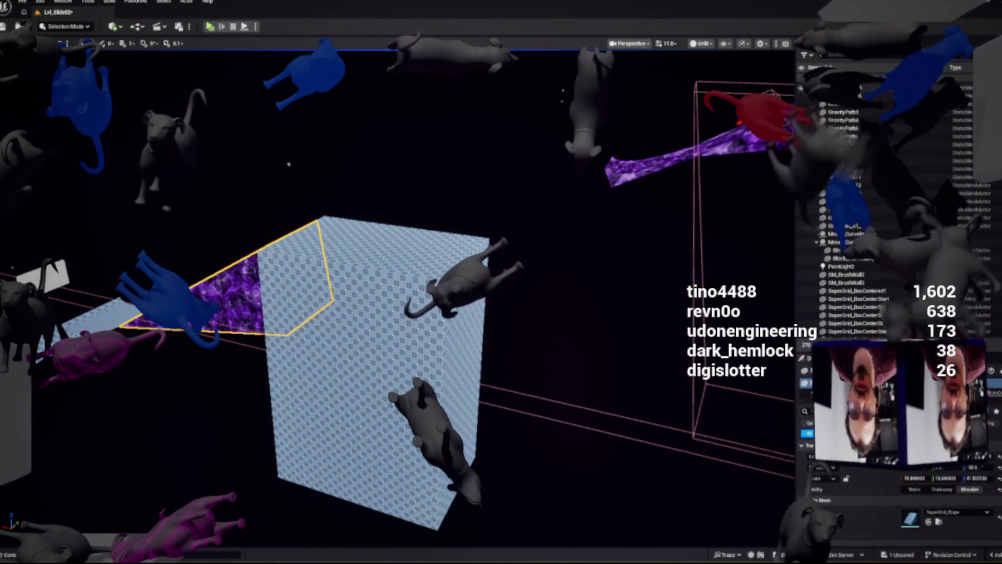
key(Escape)
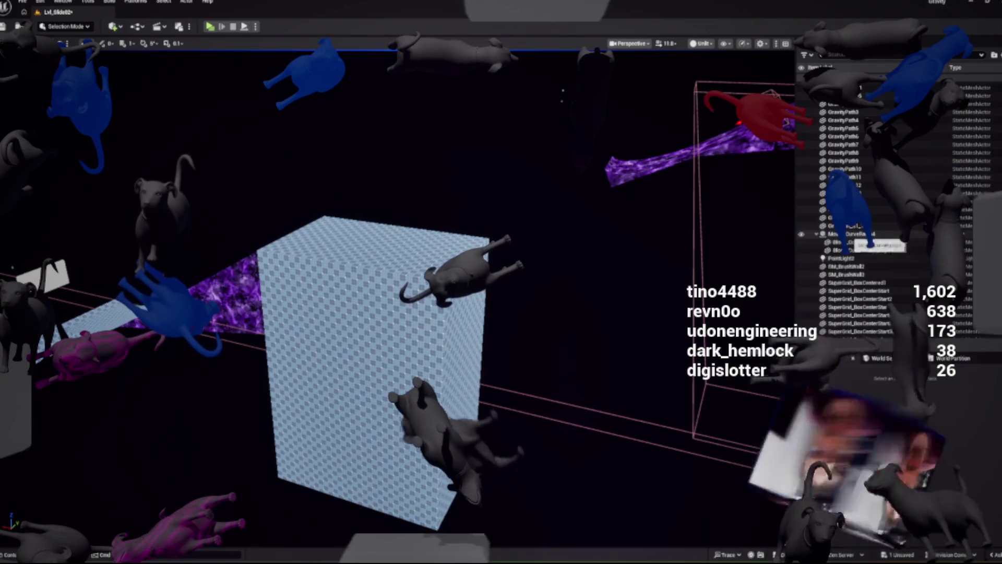
Focus Block_CurveRamp_Arch4 and try attaching Arch4 and Slope4 to another parent actor
click(856, 242)
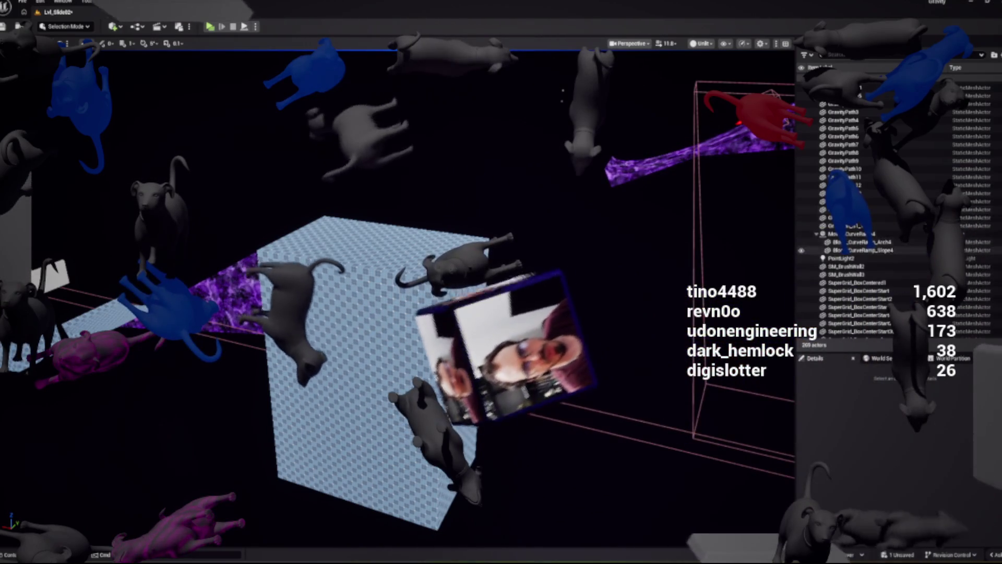
key(f)
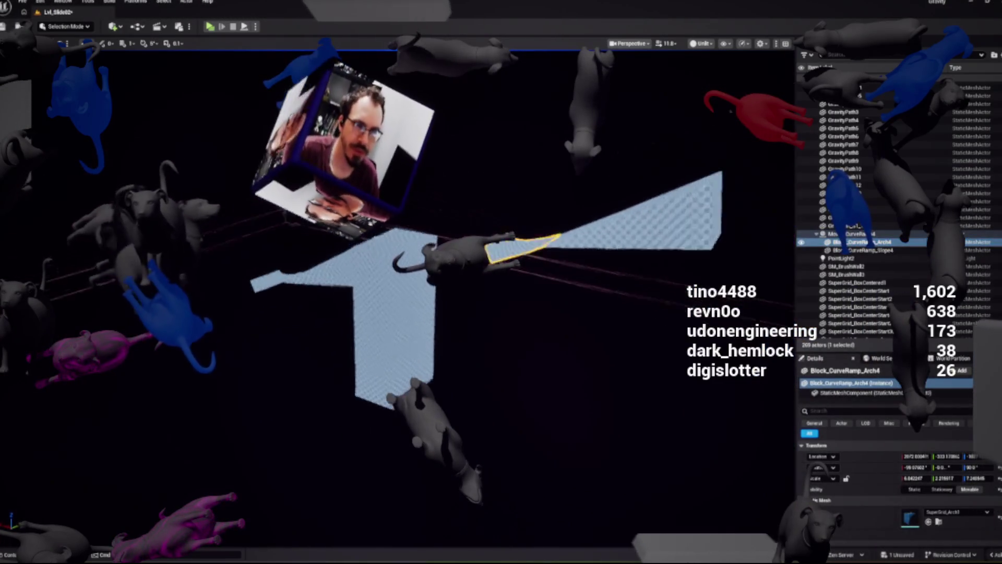
mouse_move(856, 241)
mouse_down()
mouse_move(882, 258)
mouse_move(861, 251)
mouse_up()
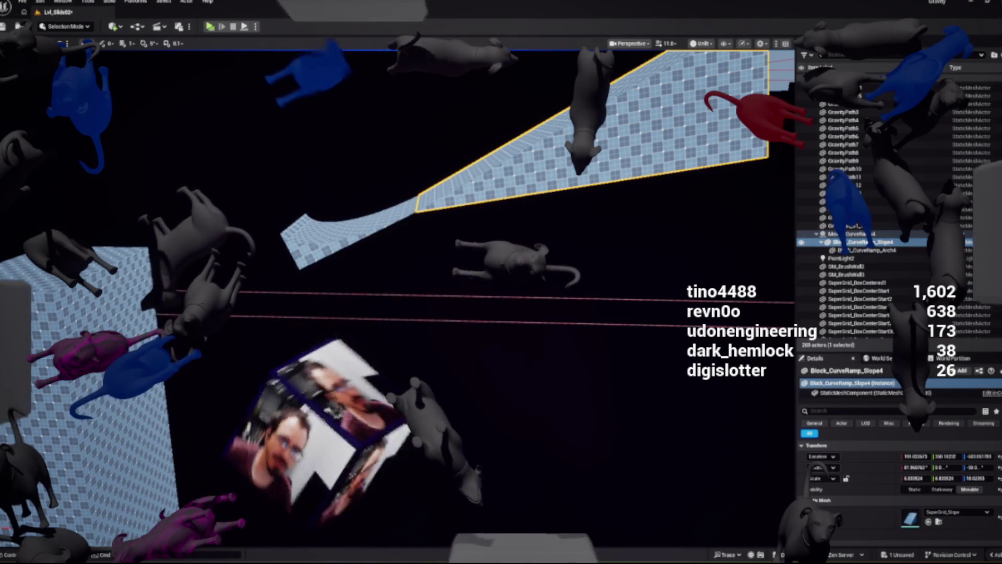
drag(856, 242, 873, 249)
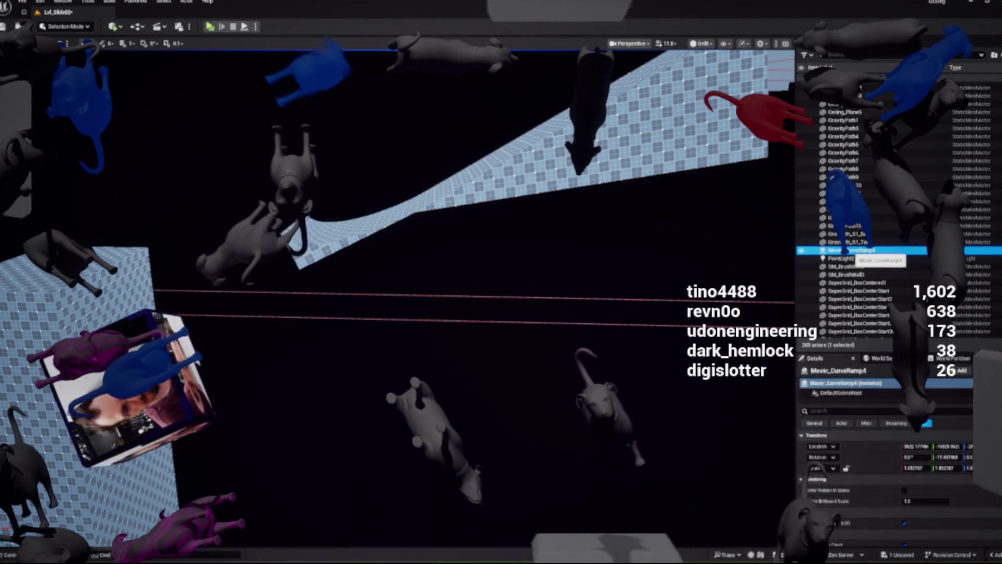
Focus the viewport on PointLight2 above the checkered floor
double_click(838, 250)
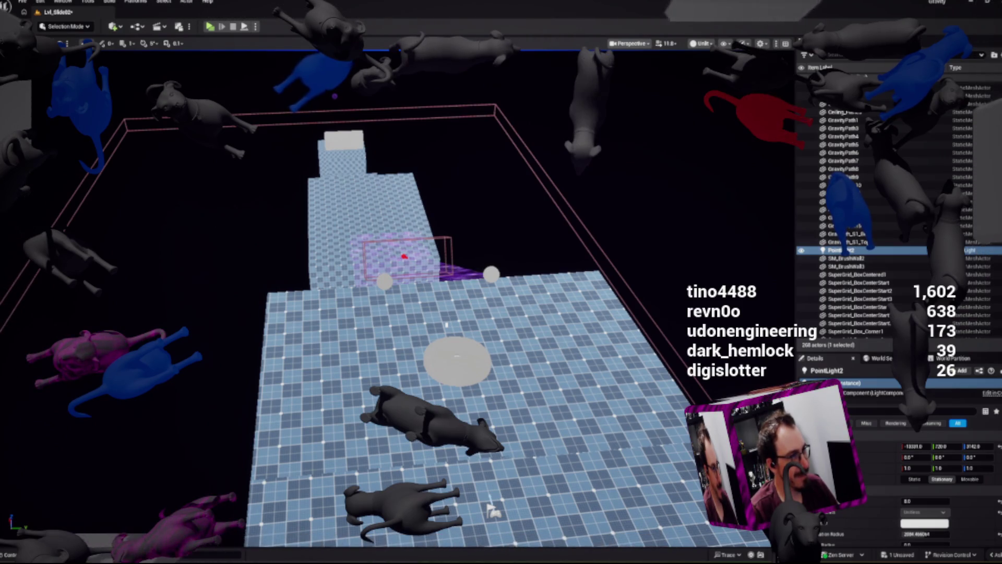
Reorient the editor view over the level room before the VR play-test
mouse_move(491, 509)
mouse_down()
mouse_move(438, 369)
mouse_move(395, 452)
mouse_move(601, 448)
mouse_up()
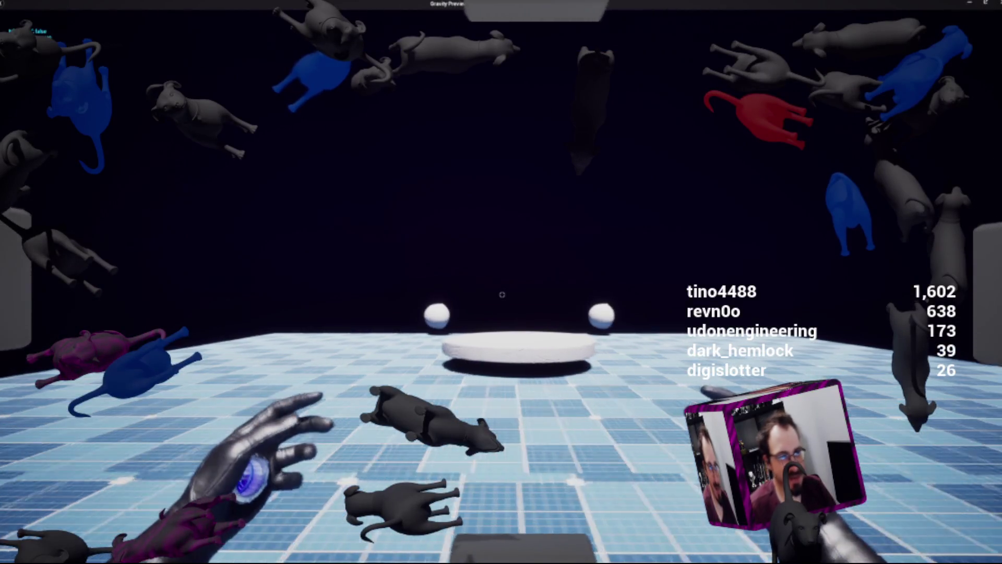
Walk toward the pedestal, throw the blue and red gravity balls, then stop the session
key(w)
scroll(501, 282, down, 1)
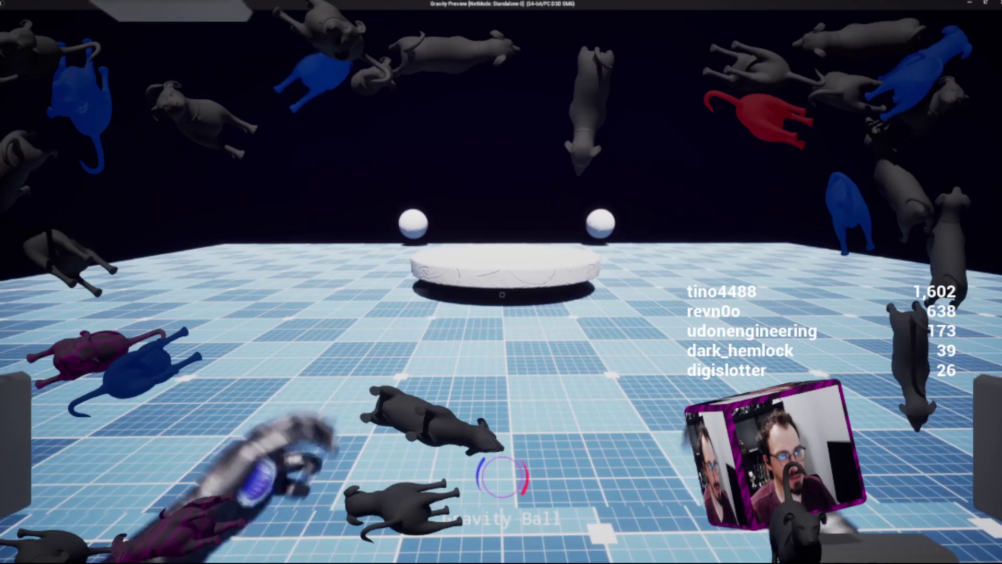
click(502, 475)
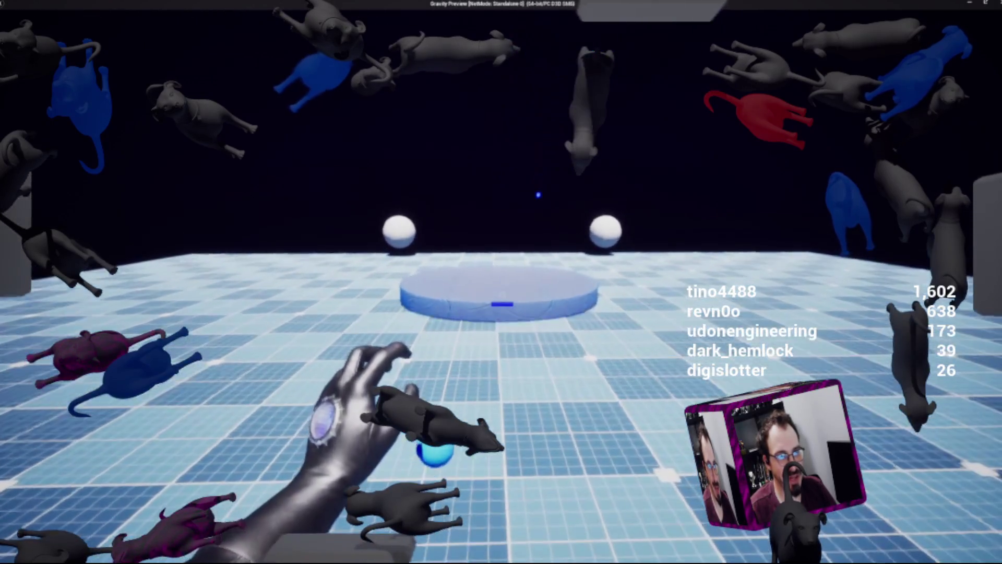
click(501, 282)
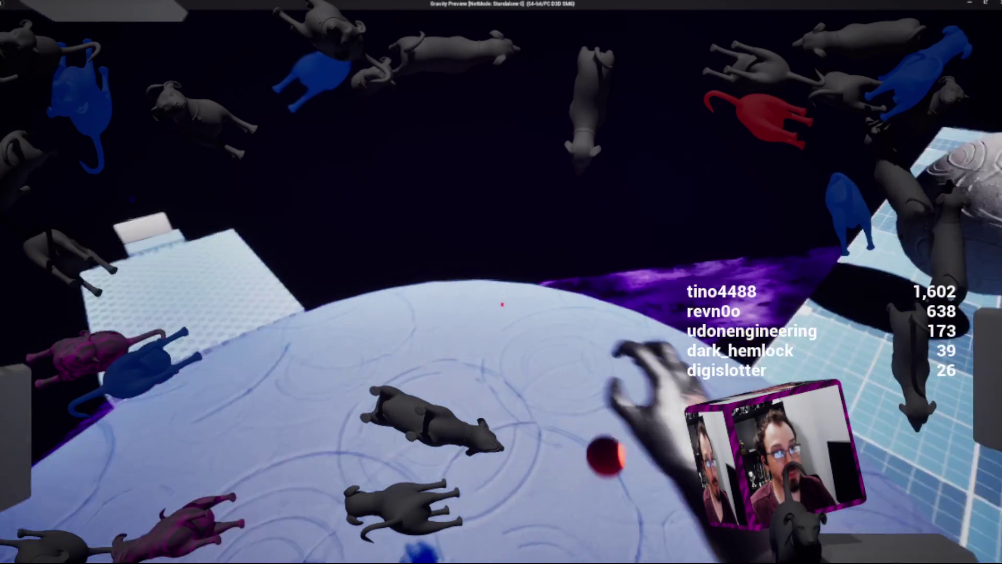
click(501, 282)
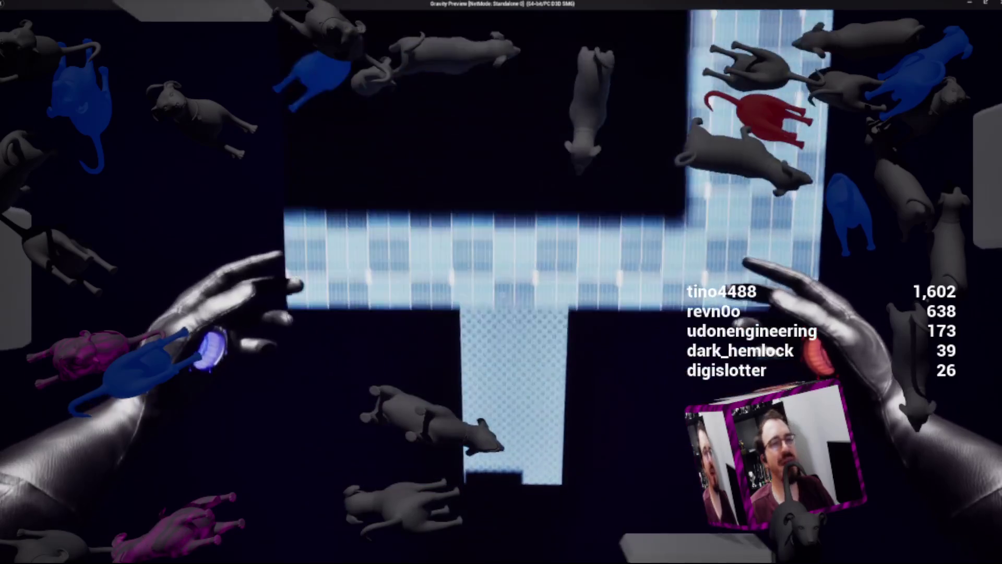
key(Escape)
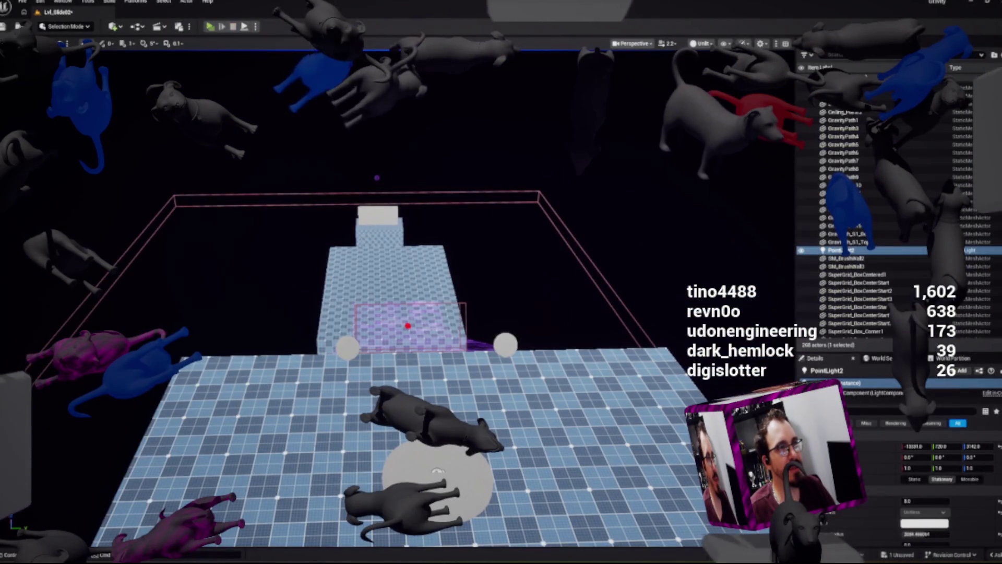
Launch the level as a standalone Gravity Preview with Alt+P
key(alt+p)
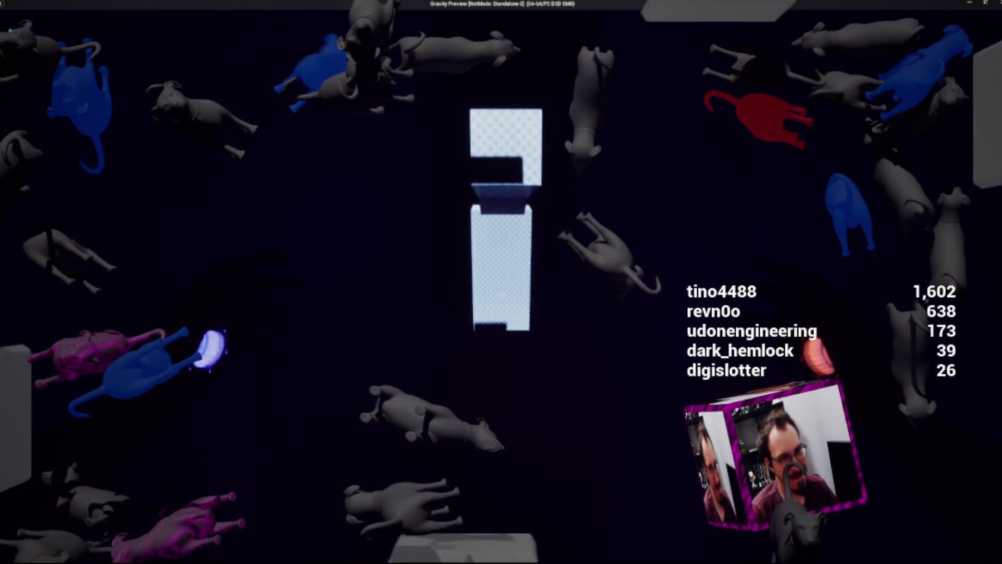
Close the standalone game and select BPC_Gravity_Cube1 in the viewport
key(Escape)
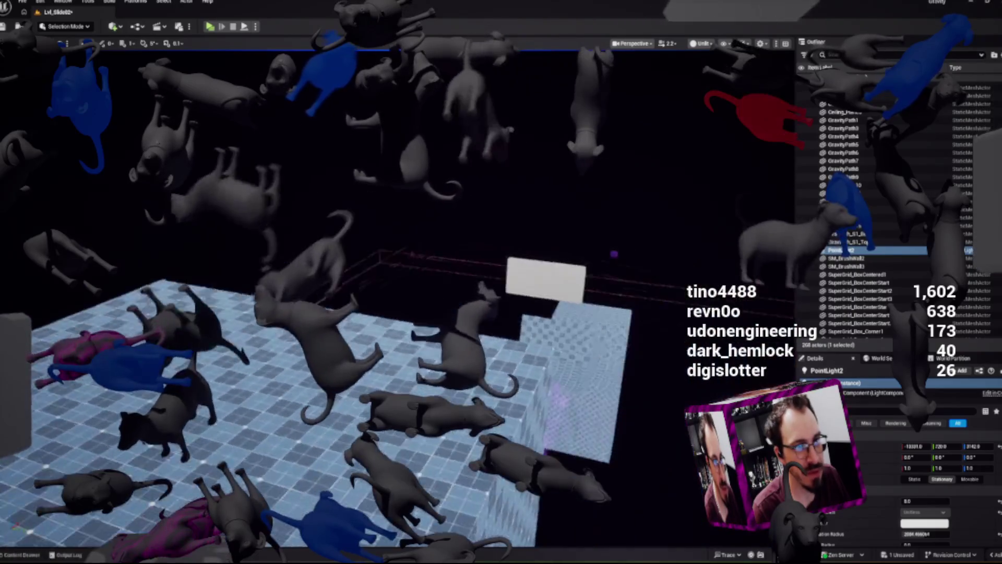
click(499, 270)
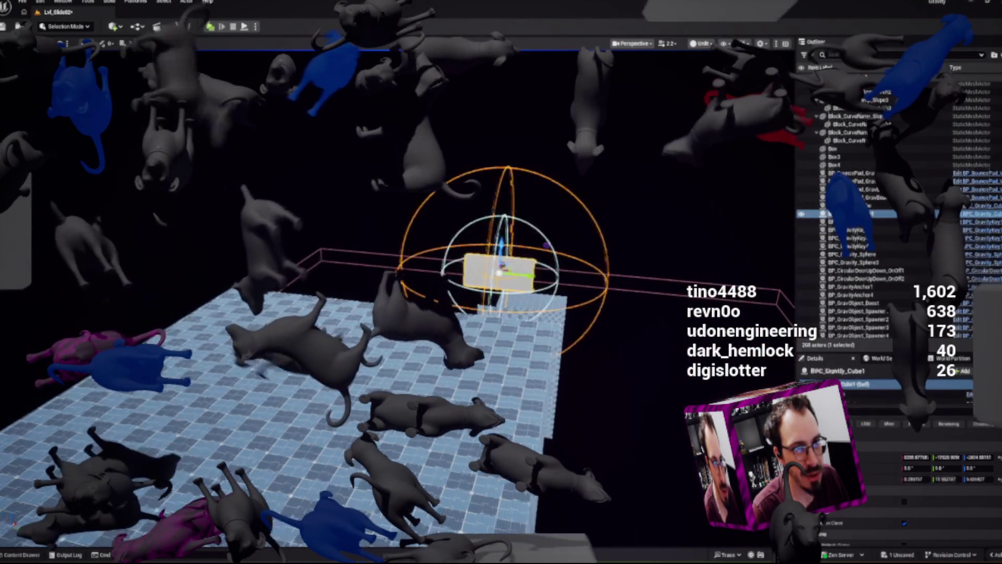
Frame the gravity cube up close, then show the second gravity cube's properties
key(f)
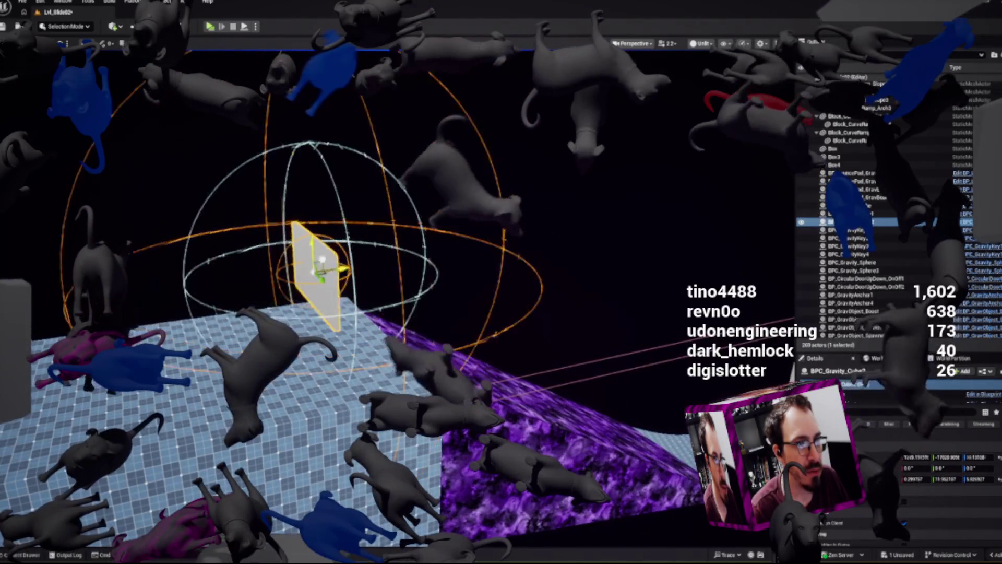
key(f)
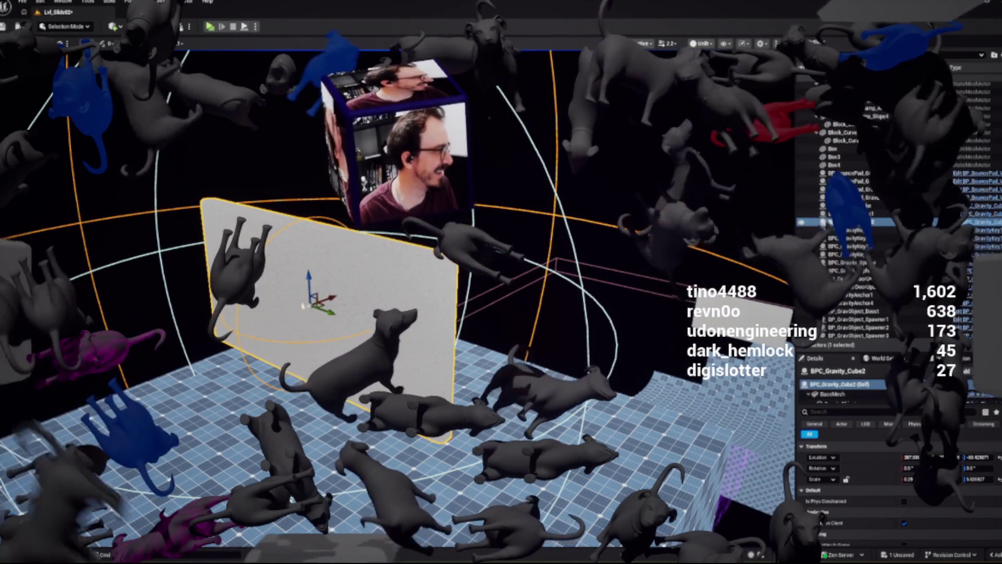
click(815, 358)
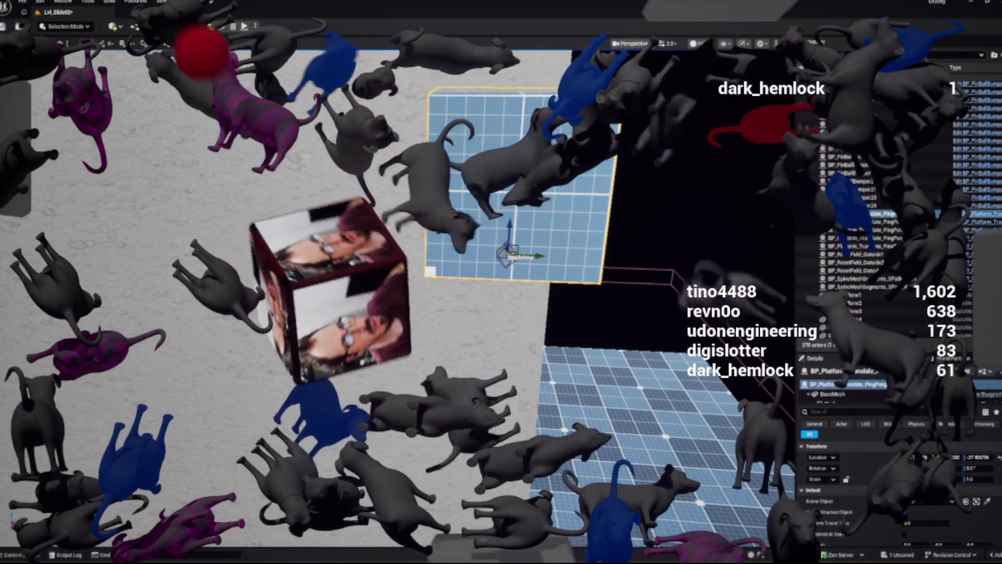
Pull the moving platform's end point far left, then undo that change
mouse_move(509, 256)
mouse_down()
mouse_move(161, 223)
mouse_move(79, 237)
mouse_up()
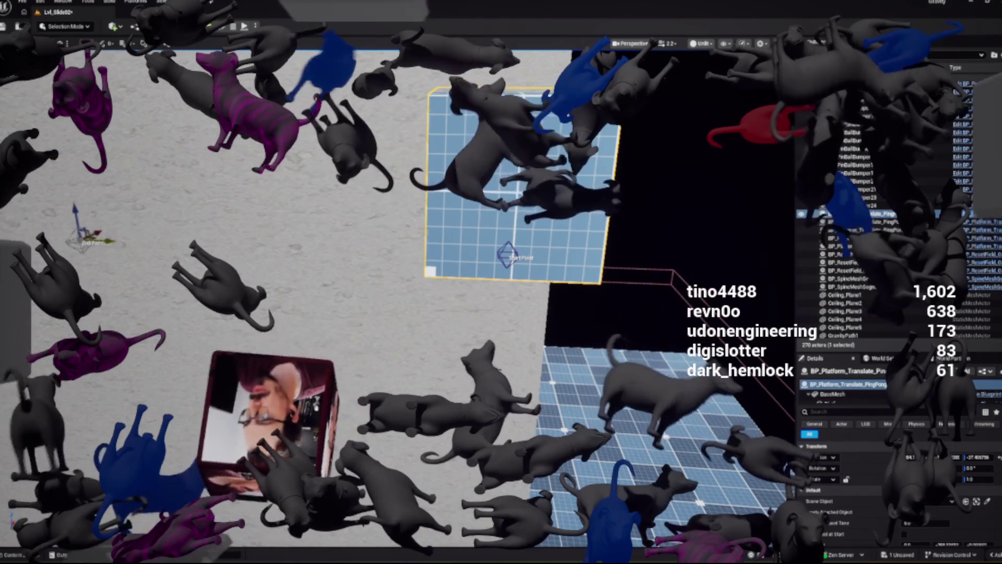
click(509, 253)
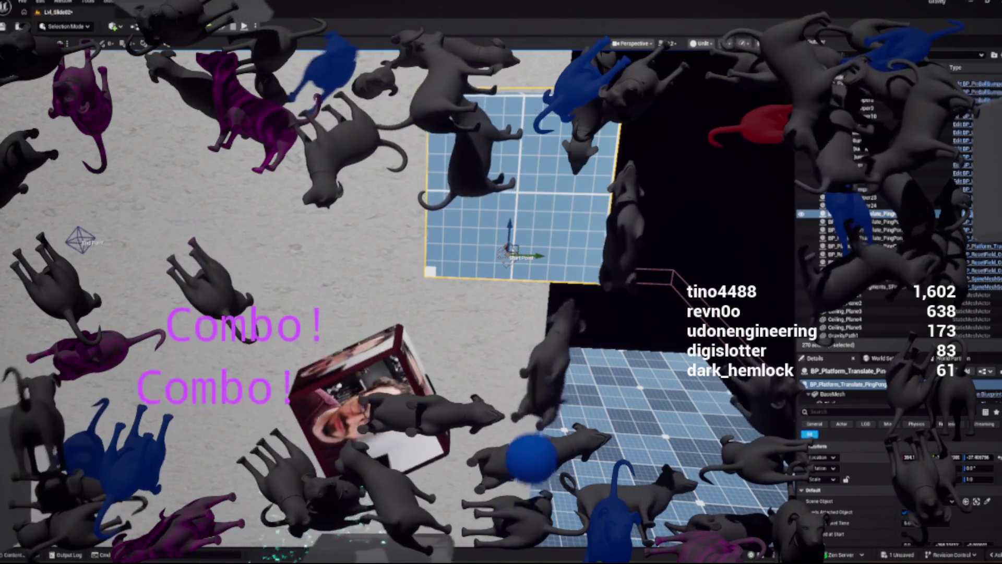
key(ctrl+z)
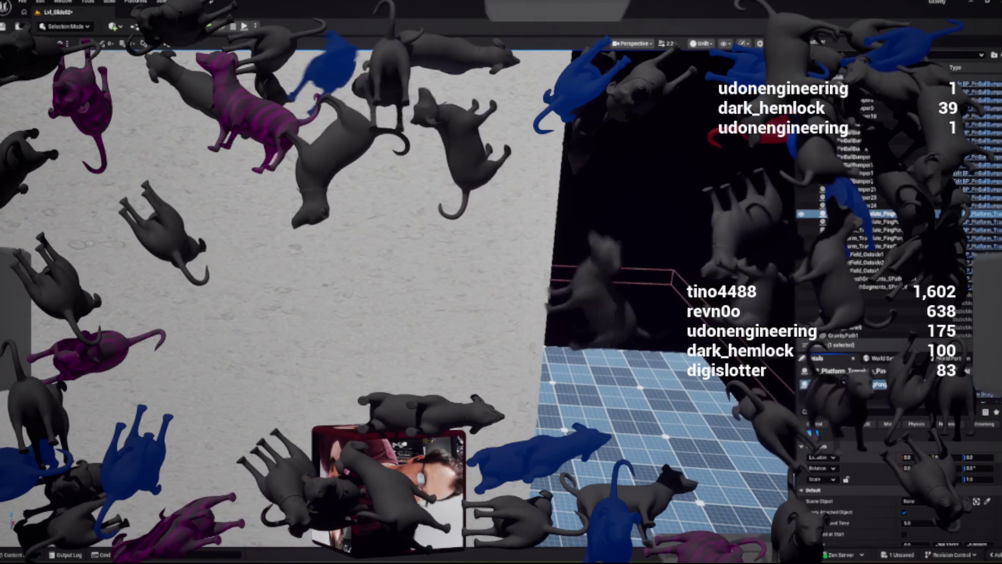
key(ctrl+z)
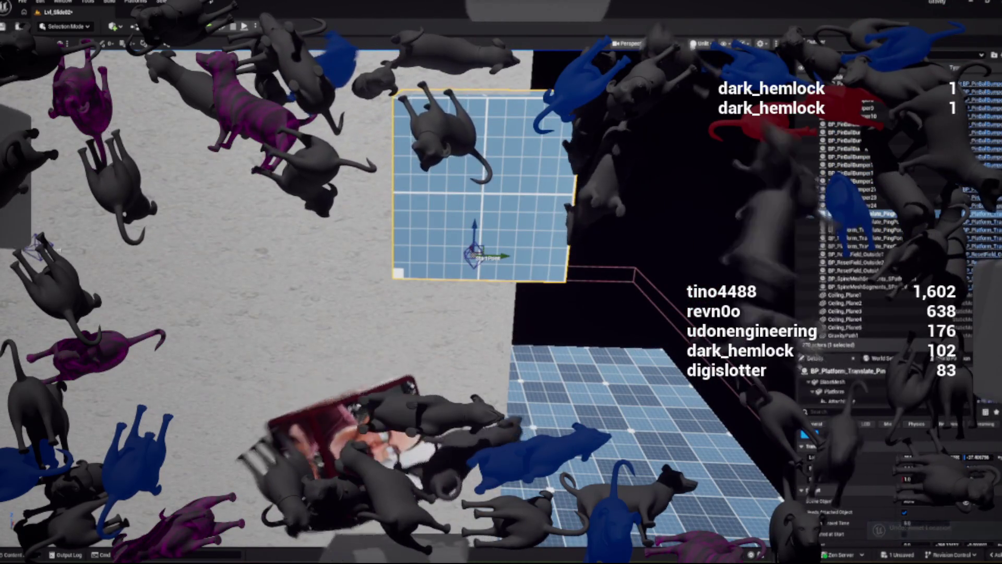
scroll(887, 480, down, 2)
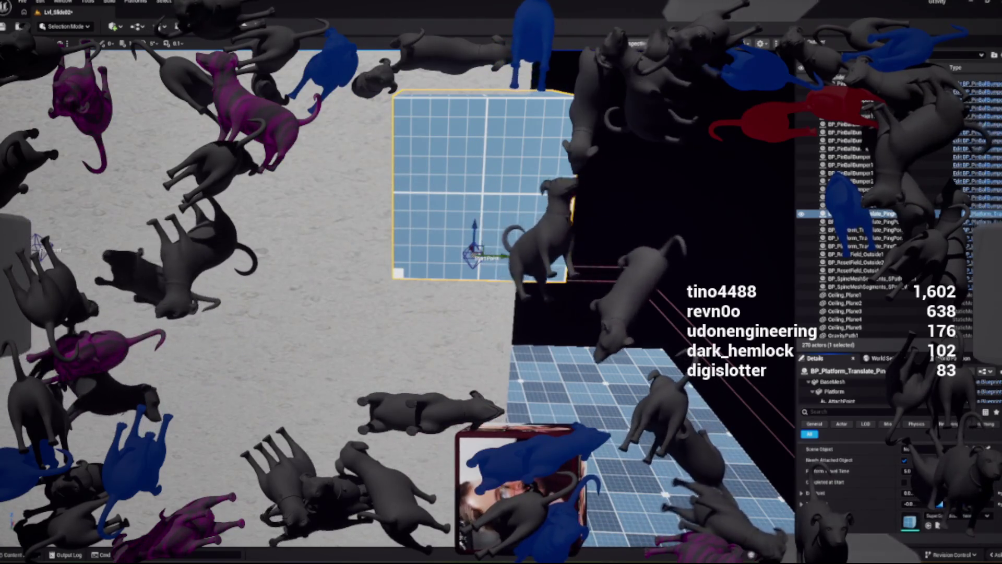
scroll(470, 250, down, 5)
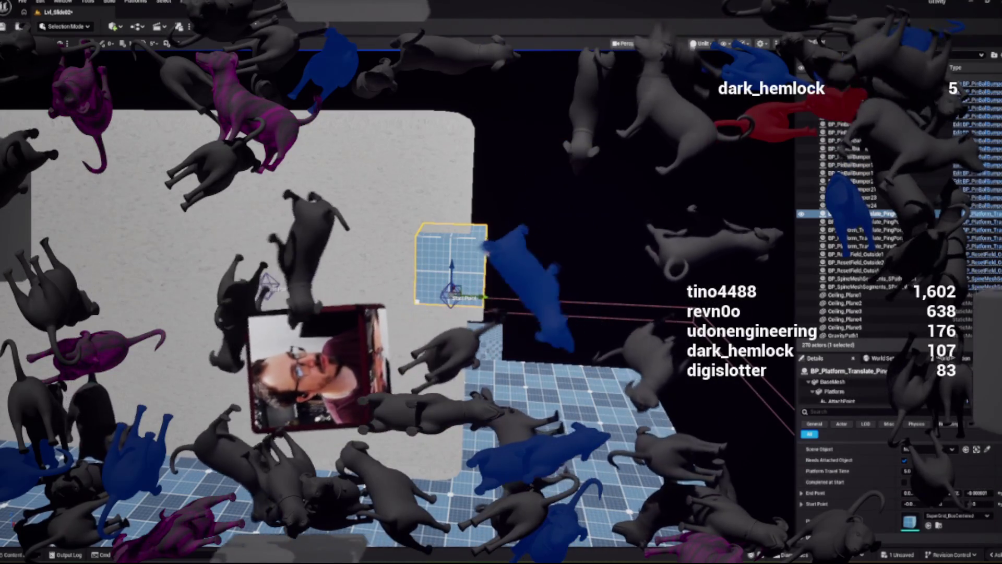
Slide the platform's End Point left along Y across the gap
click(266, 286)
key(f)
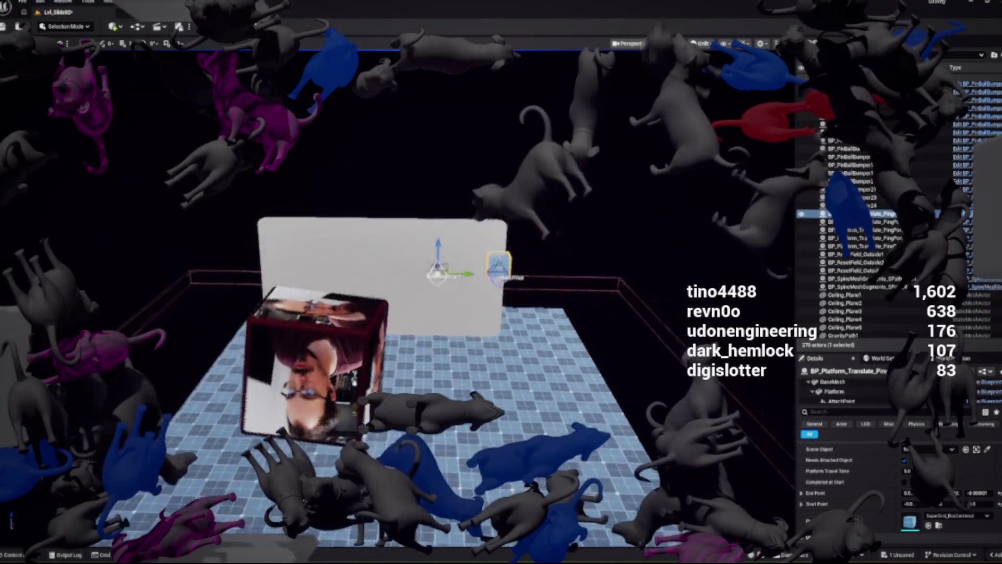
drag(459, 274, 381, 273)
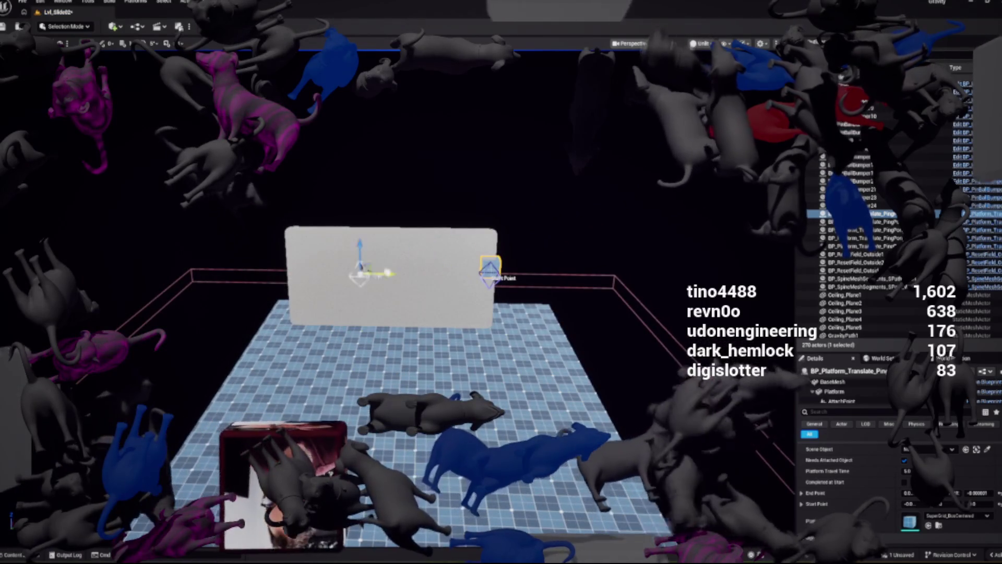
drag(175, 256, 122, 257)
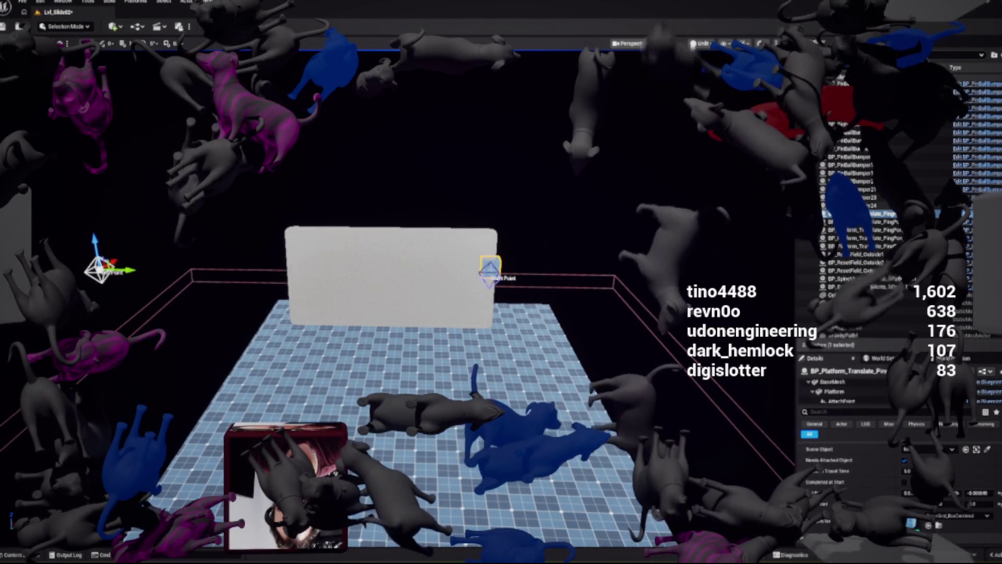
Nudge the platform slightly right and review its mesh component and actor settings
click(856, 205)
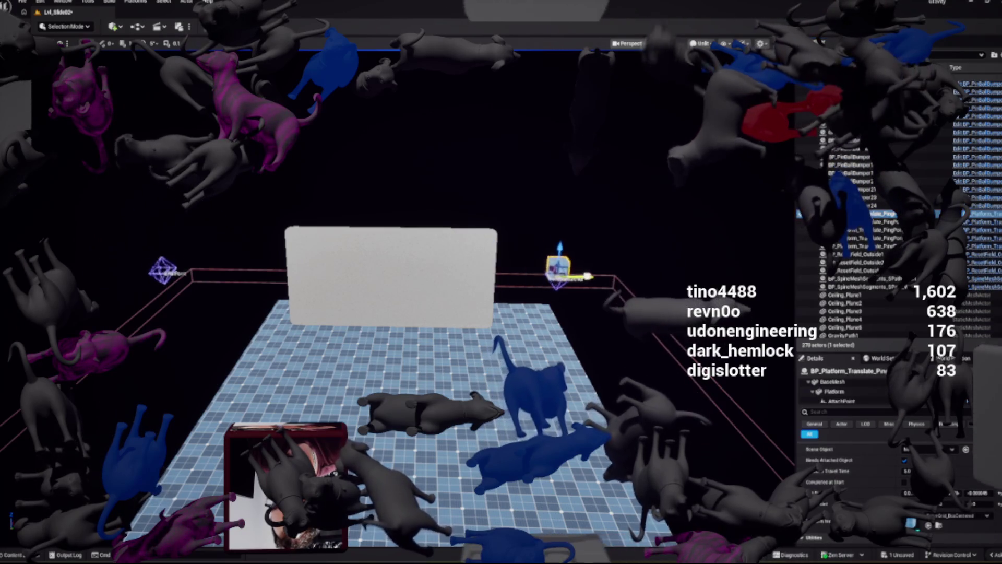
drag(616, 277, 635, 277)
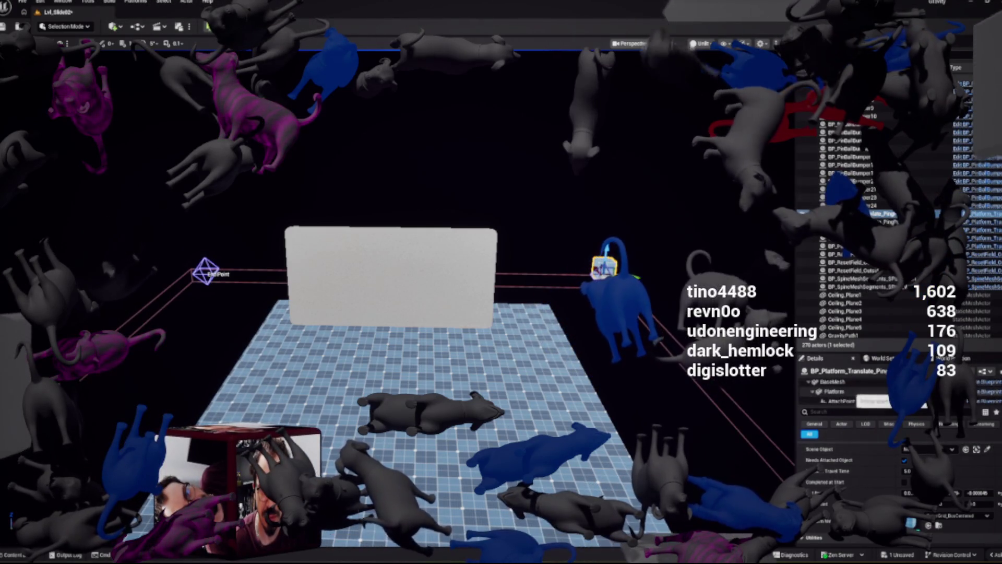
click(834, 391)
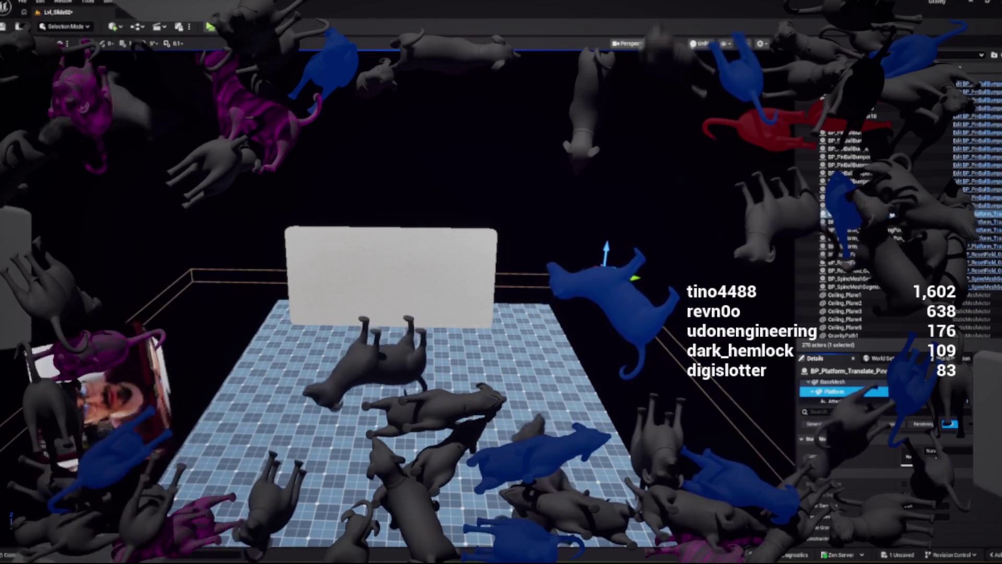
click(843, 371)
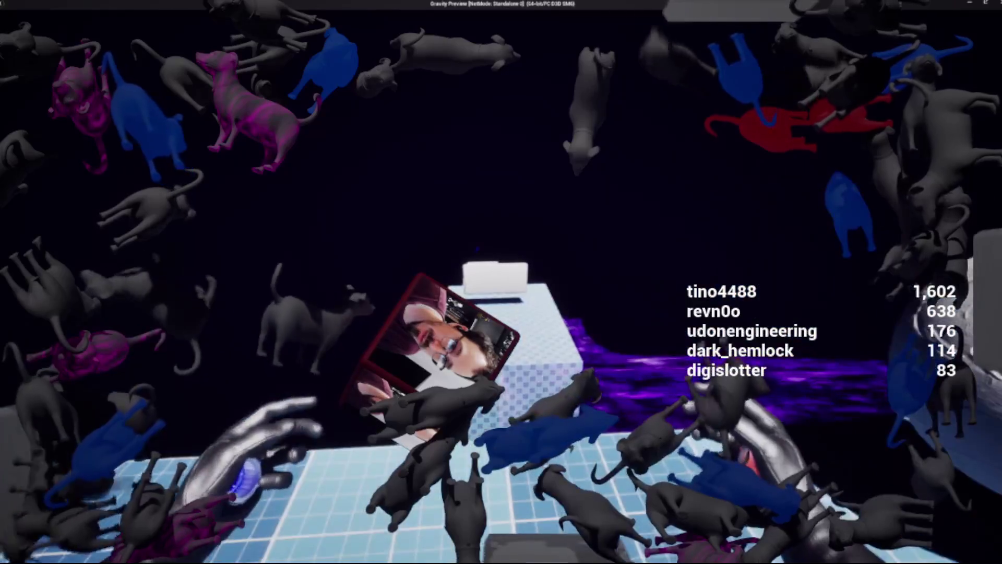
Back in the editor, orbit around BPC_Gravity_Cube2, then relaunch the Gravity Preview with Alt+P
key(Escape)
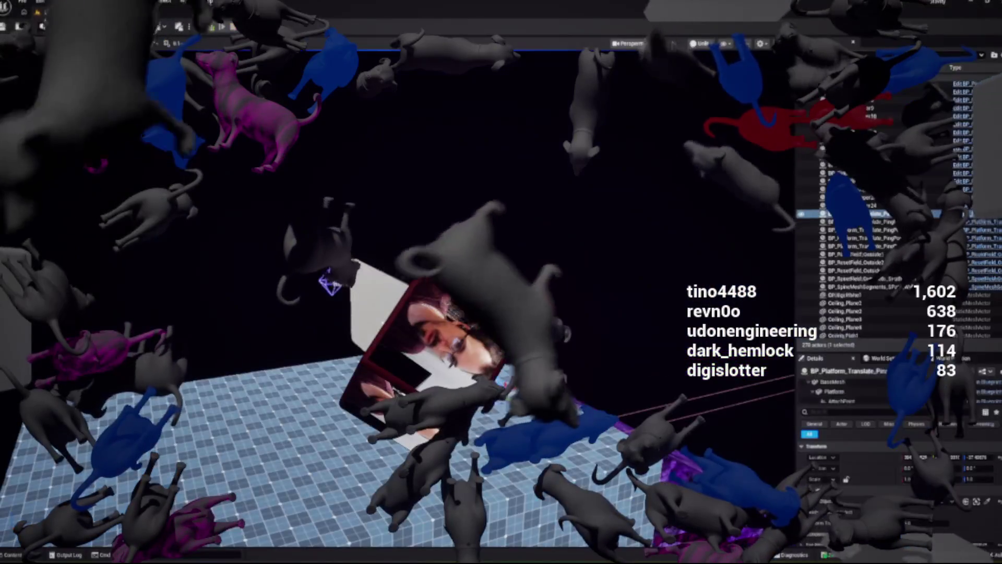
click(378, 302)
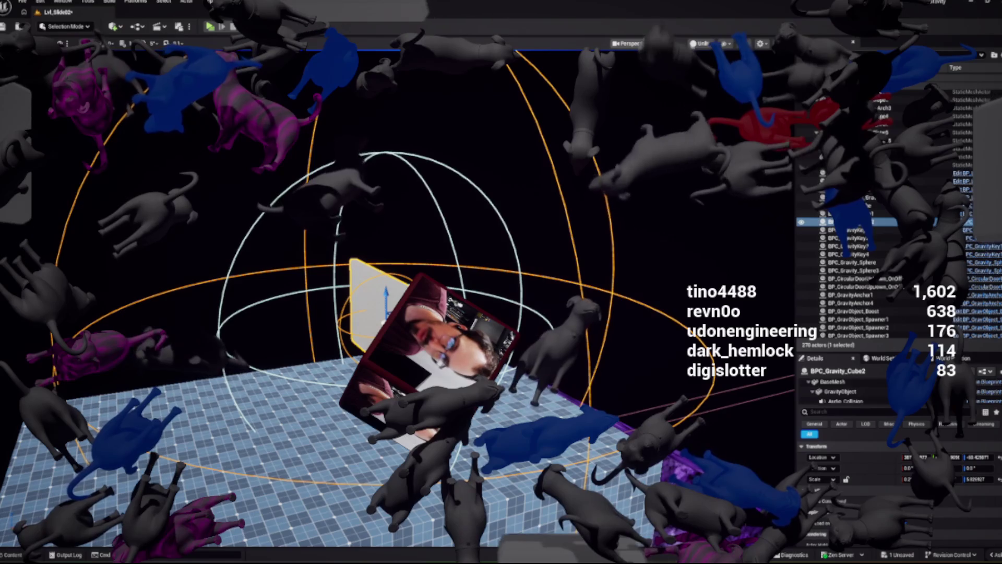
mouse_move(378, 303)
mouse_down()
mouse_move(522, 156)
mouse_move(616, 80)
mouse_up()
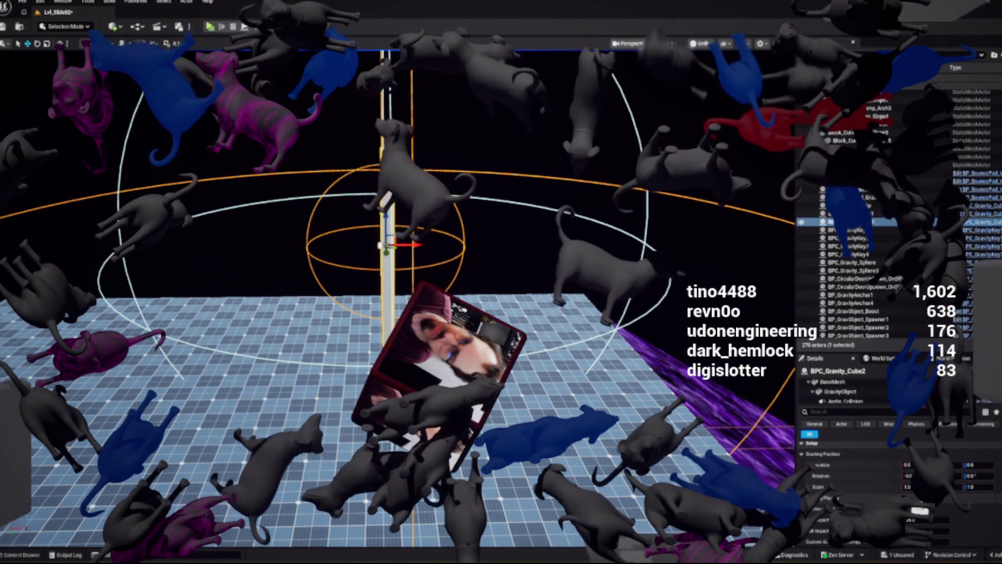
mouse_move(397, 246)
mouse_down()
mouse_move(318, 245)
mouse_move(313, 261)
mouse_move(354, 308)
mouse_up()
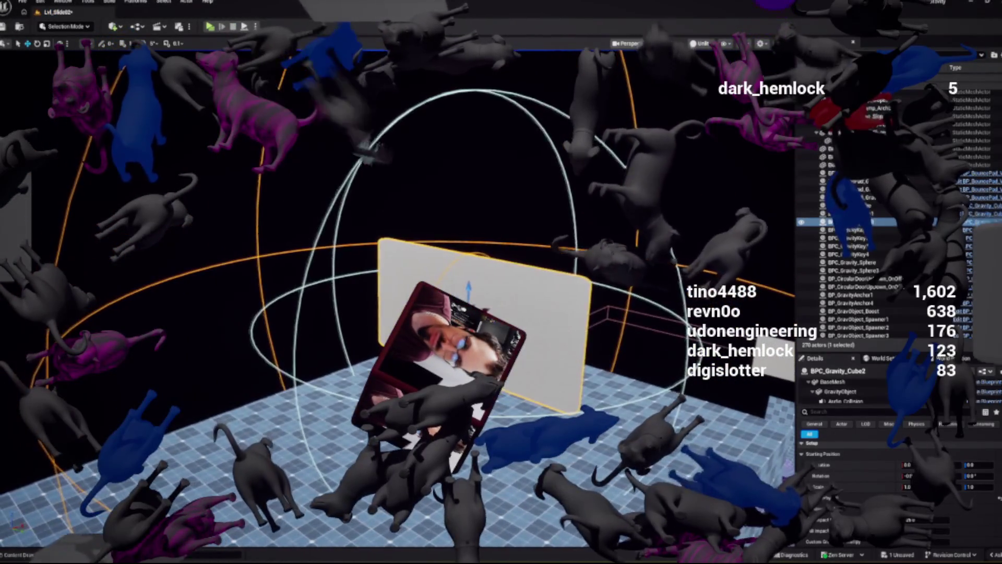
key(alt+p)
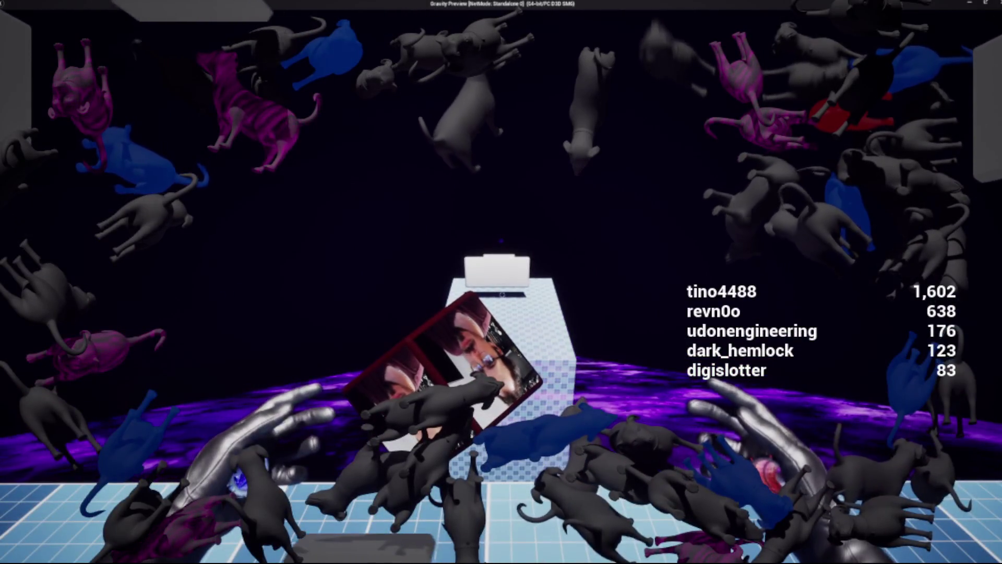
End the preview play-test and orbit the view to see the gravity cube edge-on
key(Escape)
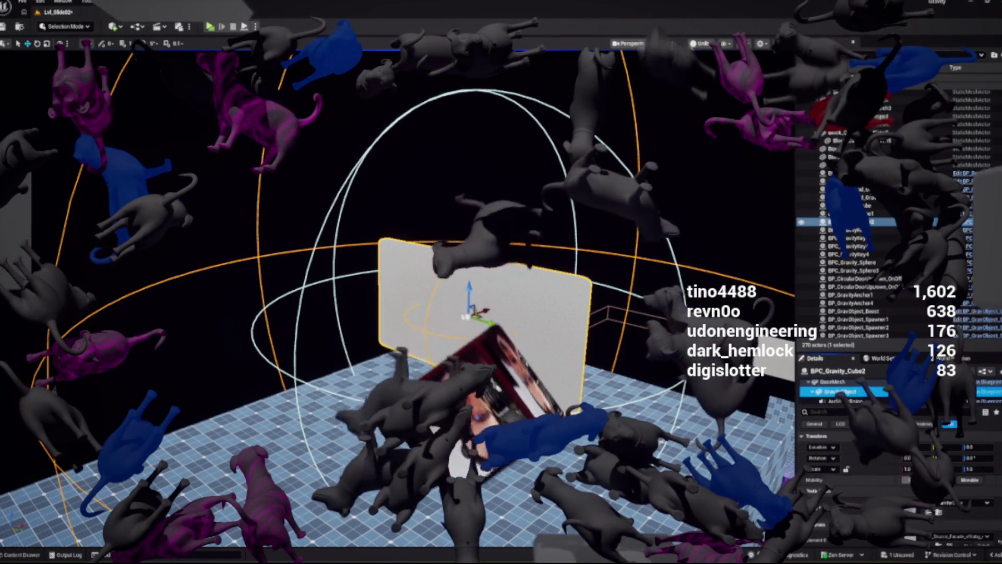
drag(470, 287, 585, 287)
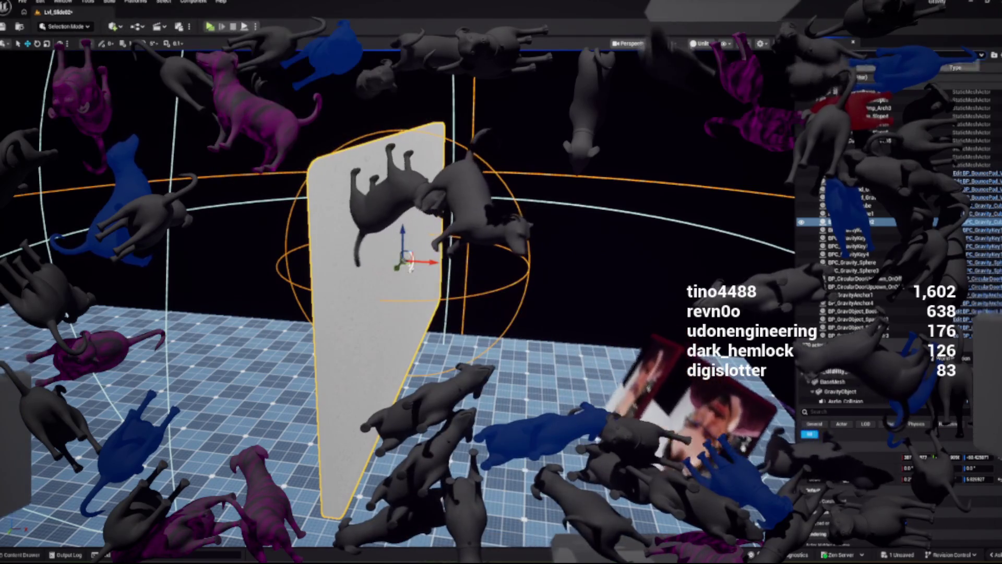
scroll(887, 209, down, 5)
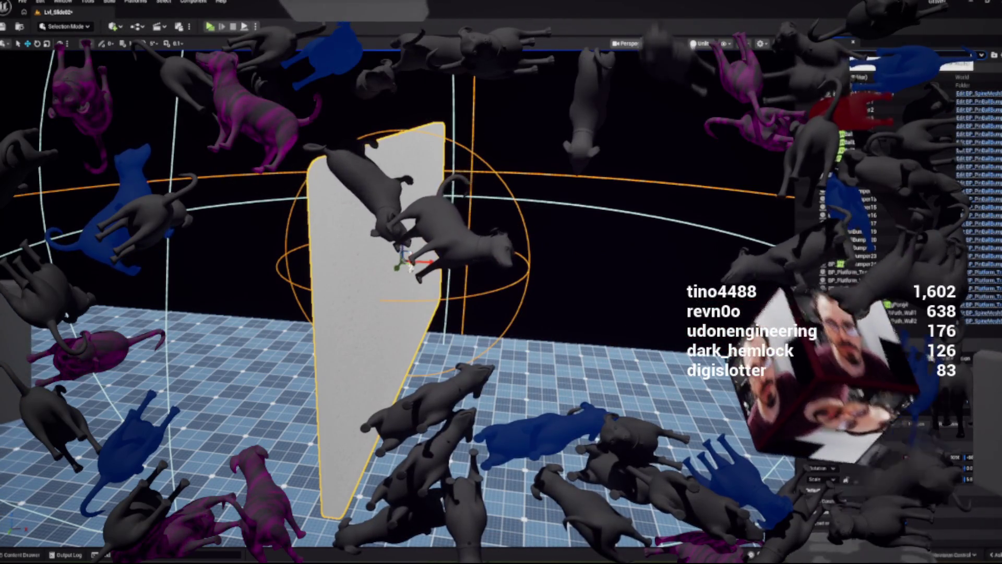
Search the Outliner for 'pong' and frame BP_Platform_Translate_PingPong in the viewport
text(pong)
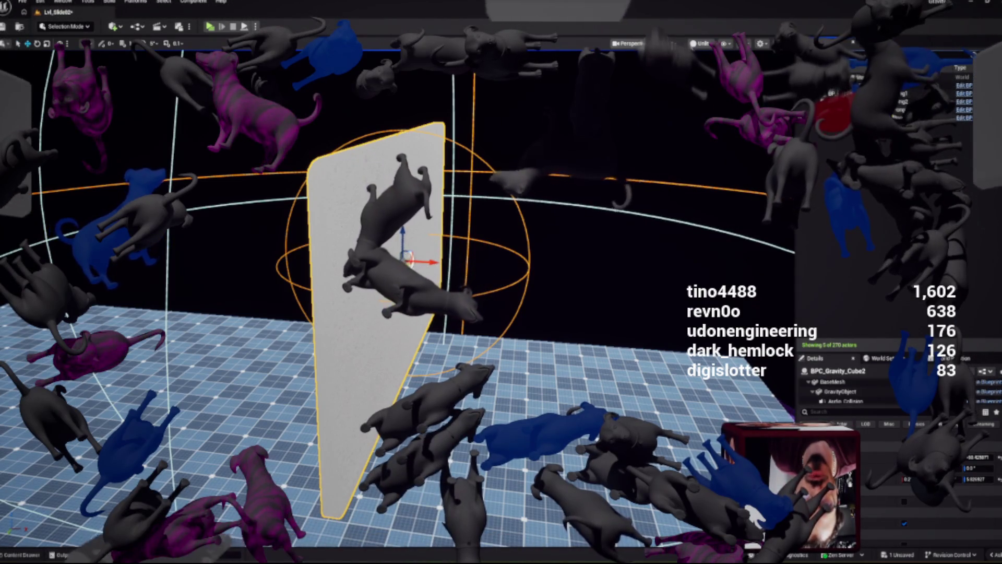
click(919, 118)
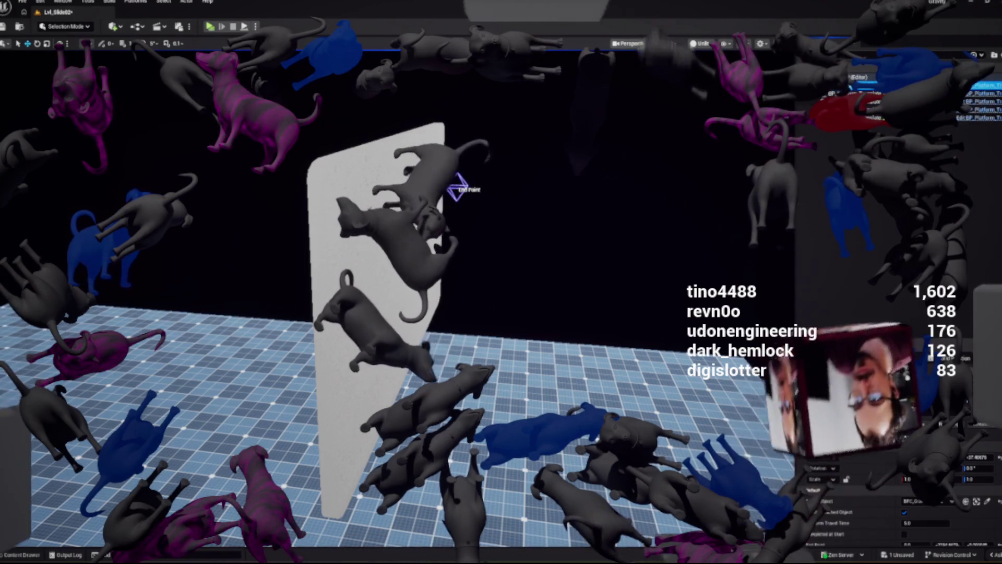
key(f)
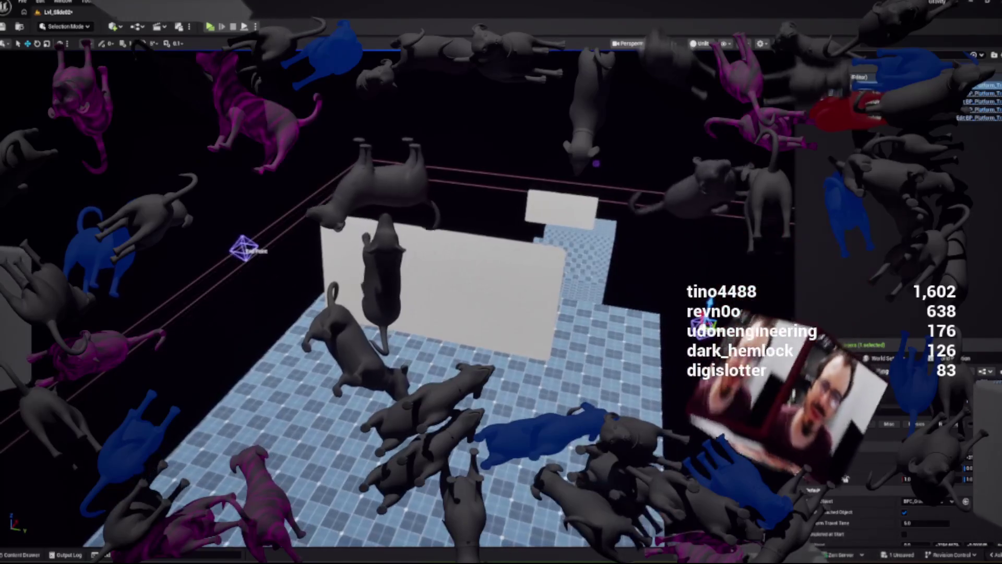
Inspect both ping-pong platform actors and their Platform components, then start a Play-in-Editor test
drag(397, 314, 365, 314)
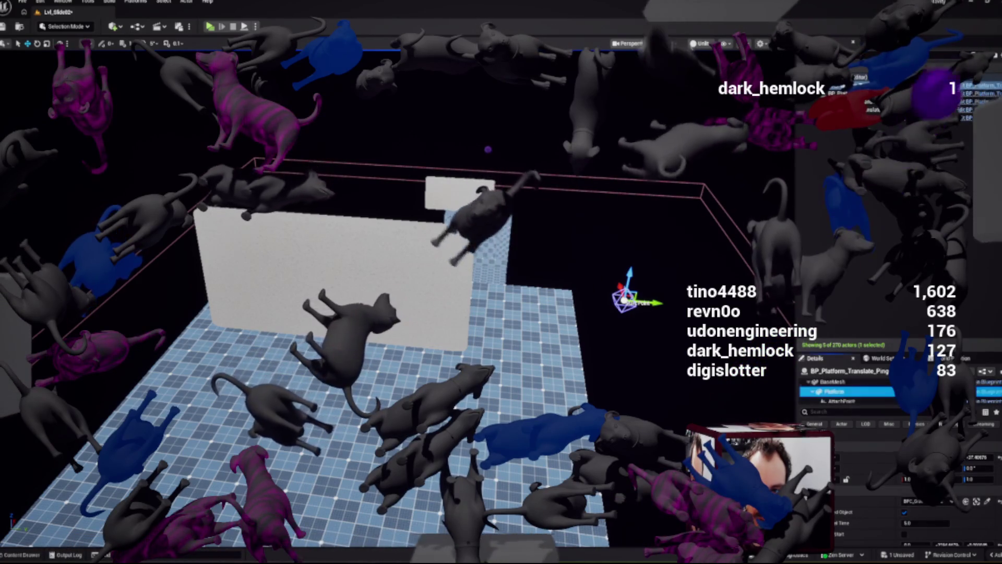
click(862, 390)
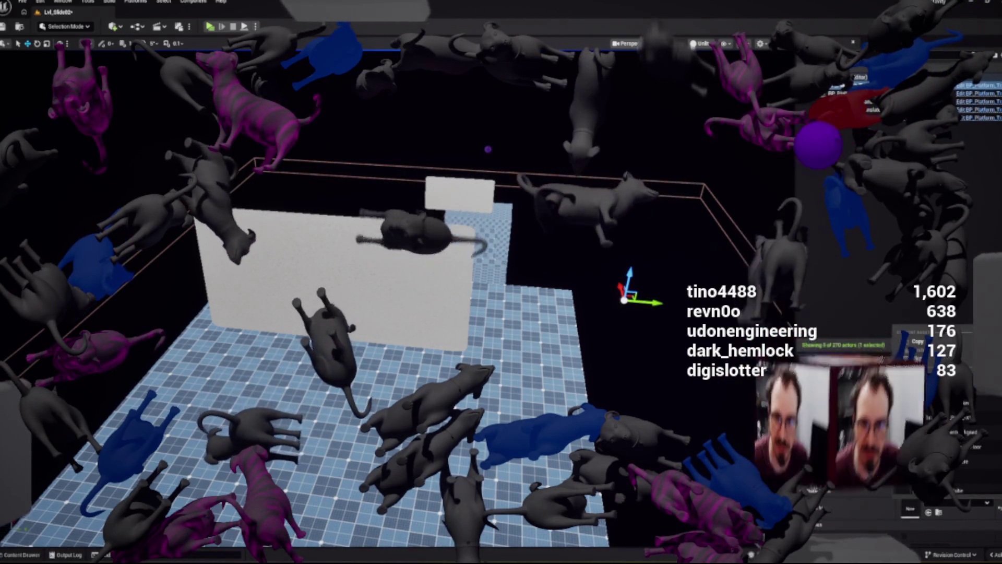
click(977, 93)
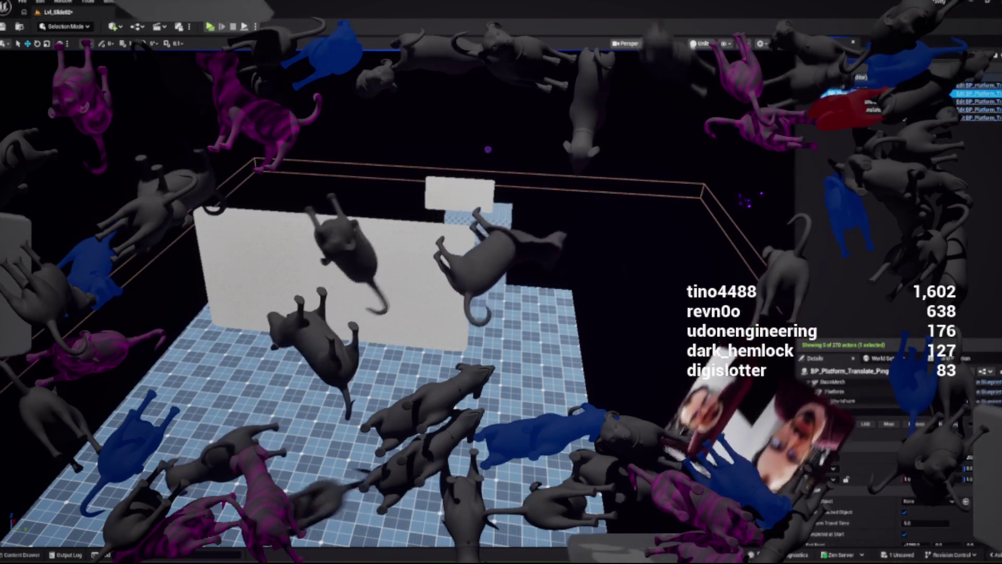
click(834, 391)
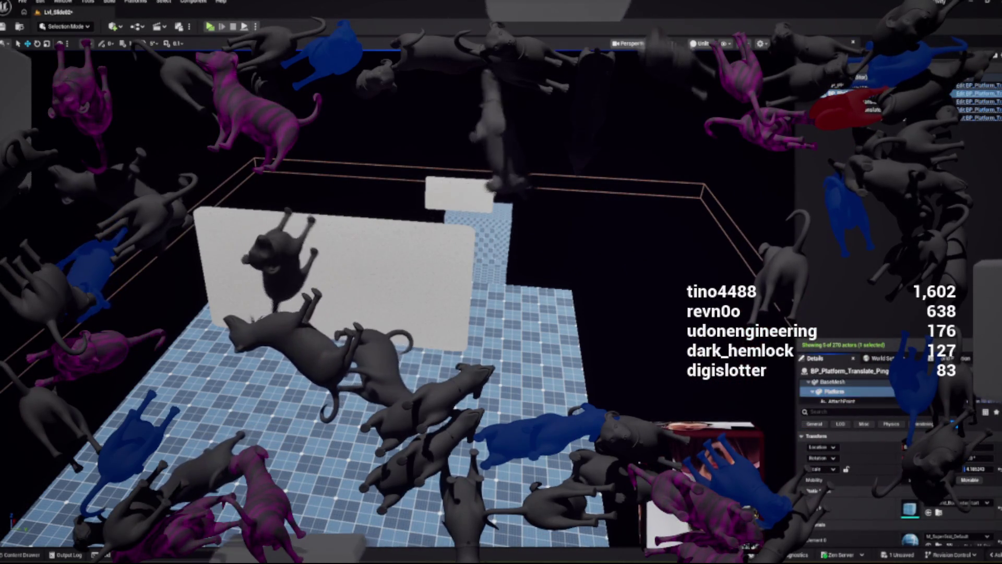
click(977, 85)
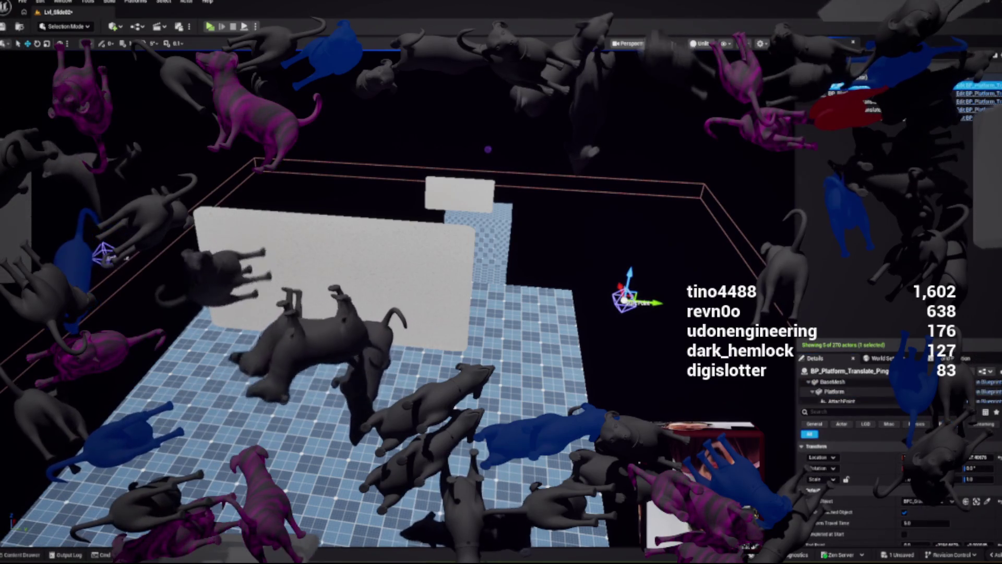
click(834, 391)
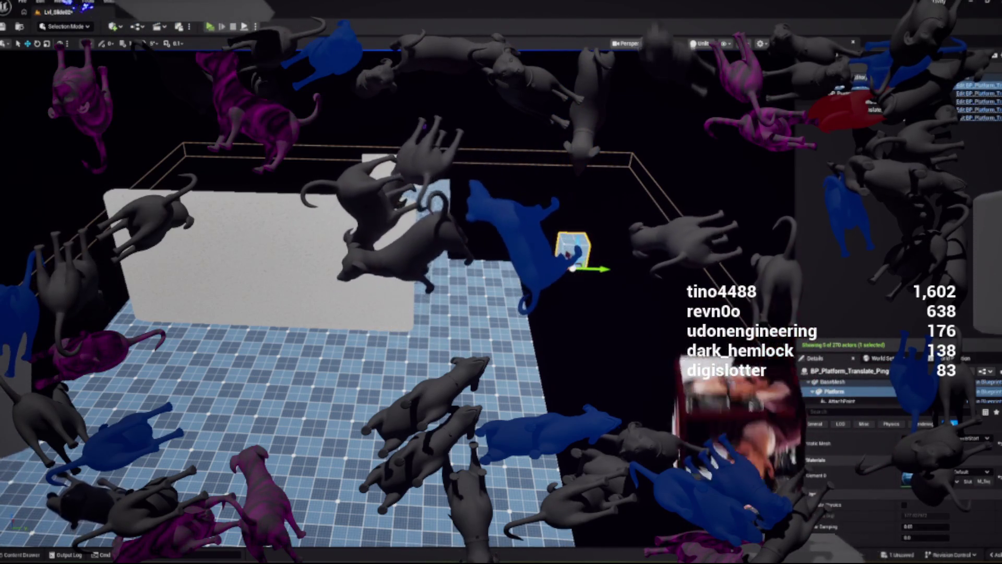
key(alt+p)
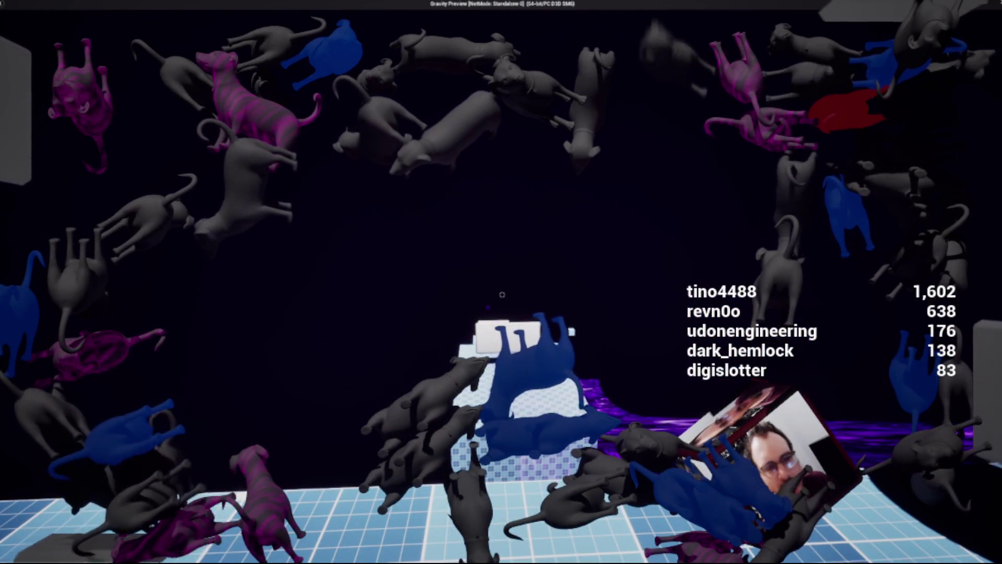
Run the Gravity Preview through the moving platform, stopping each session with Esc
key(Escape)
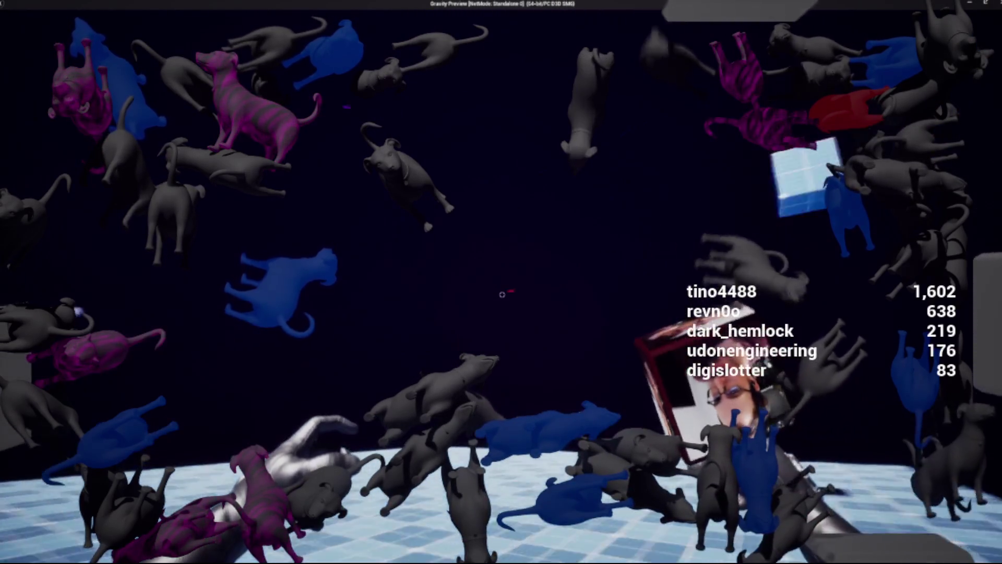
key(Escape)
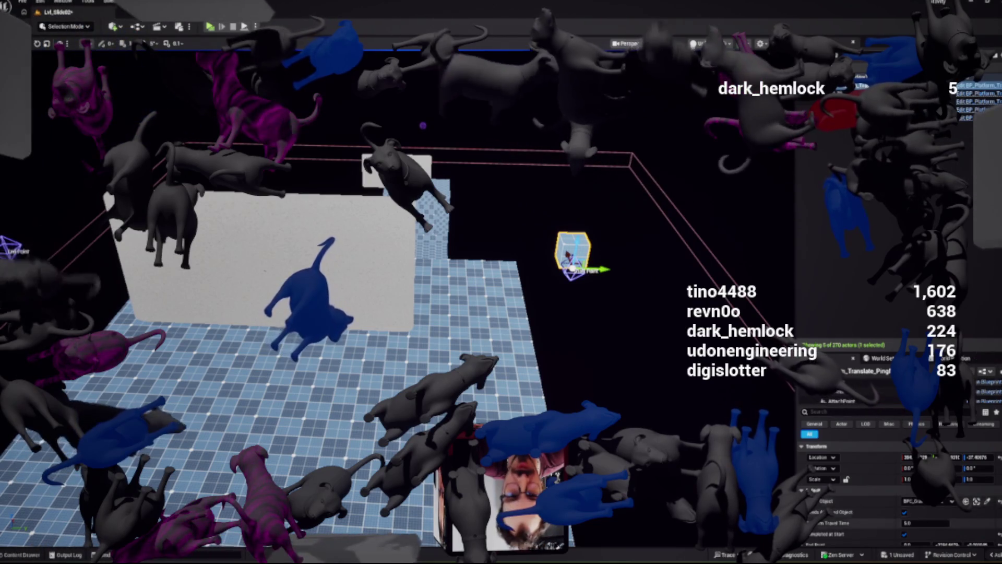
Review the Platform component's static mesh material and physics settings in Details
click(834, 391)
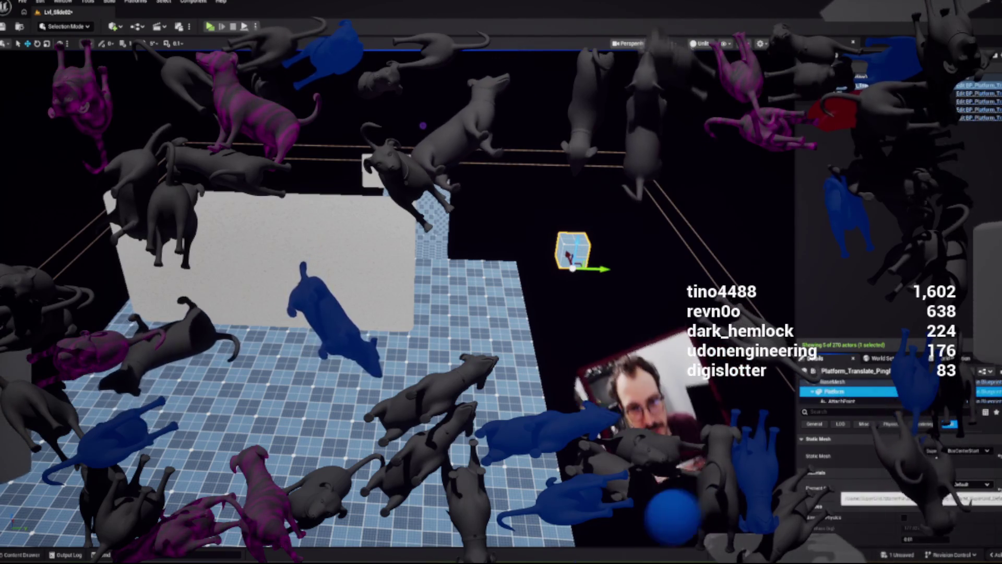
click(971, 484)
scroll(945, 438, down, 3)
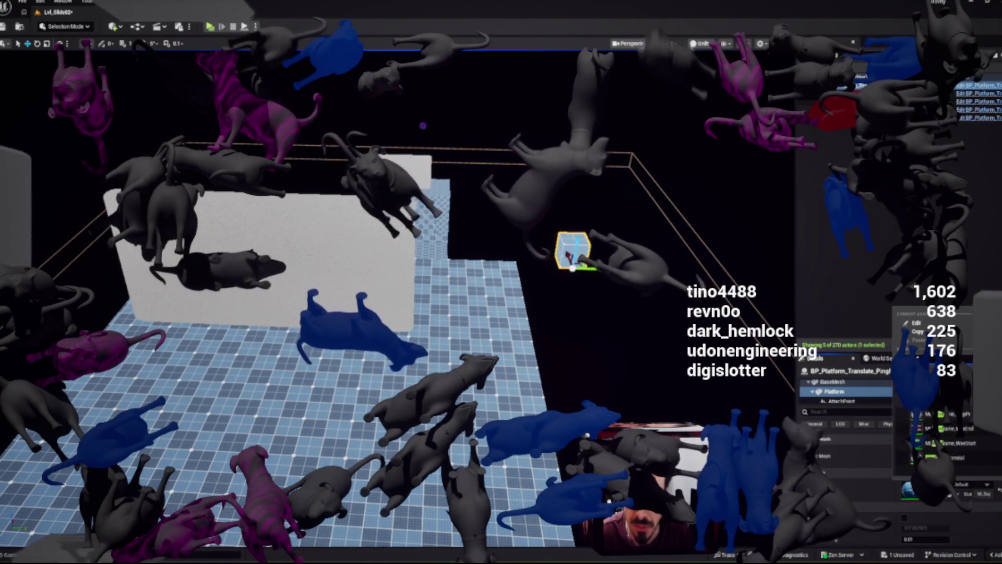
click(949, 424)
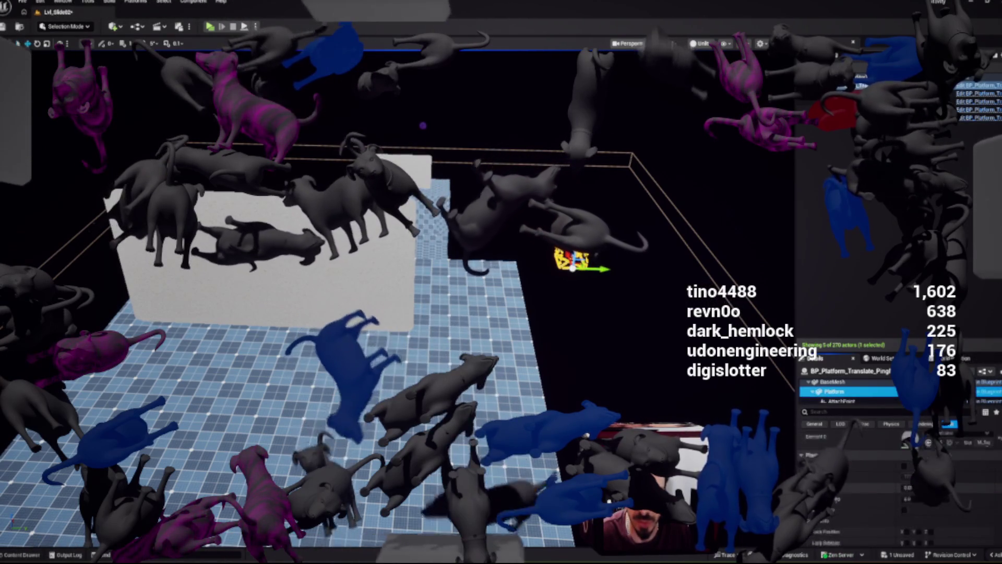
scroll(897, 496, down, 4)
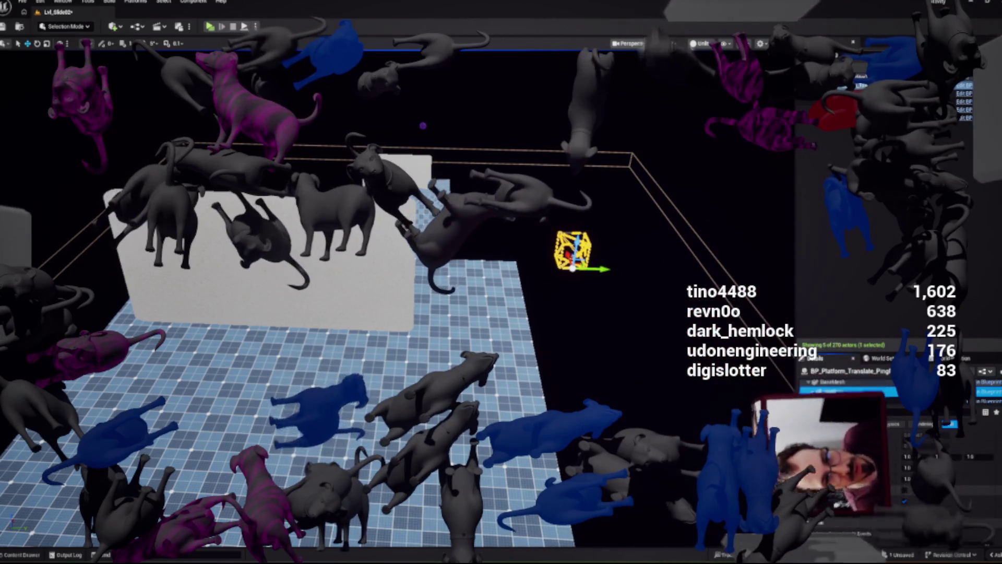
scroll(897, 470, up, 5)
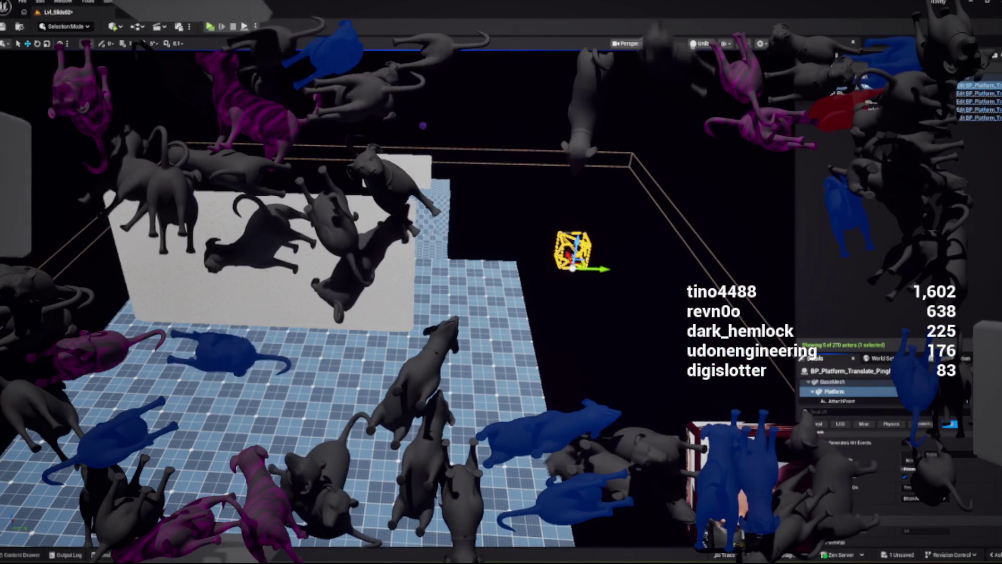
Save the Lvl_Slide02 level and launch a new play test
key(ctrl+space)
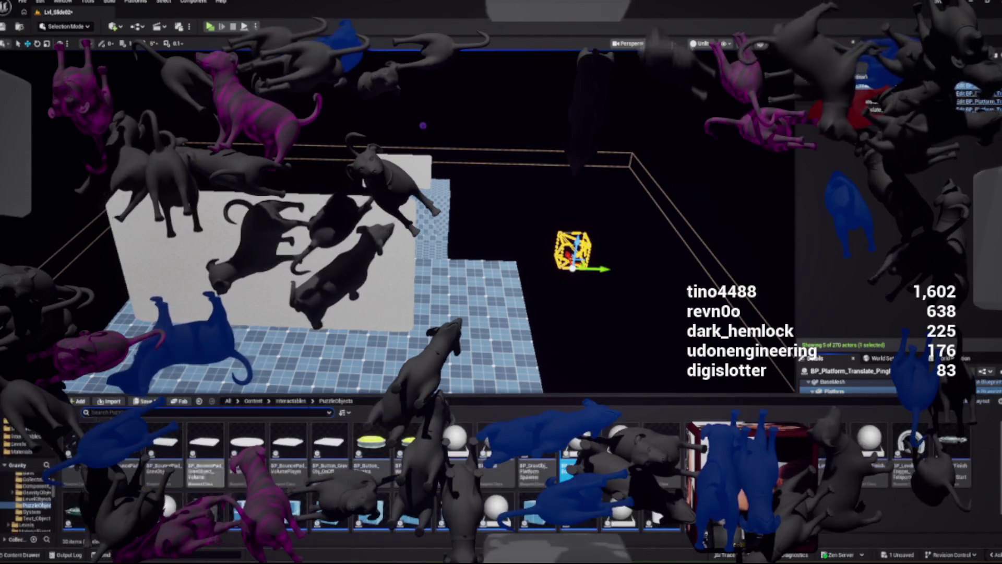
key(ctrl+shift+s)
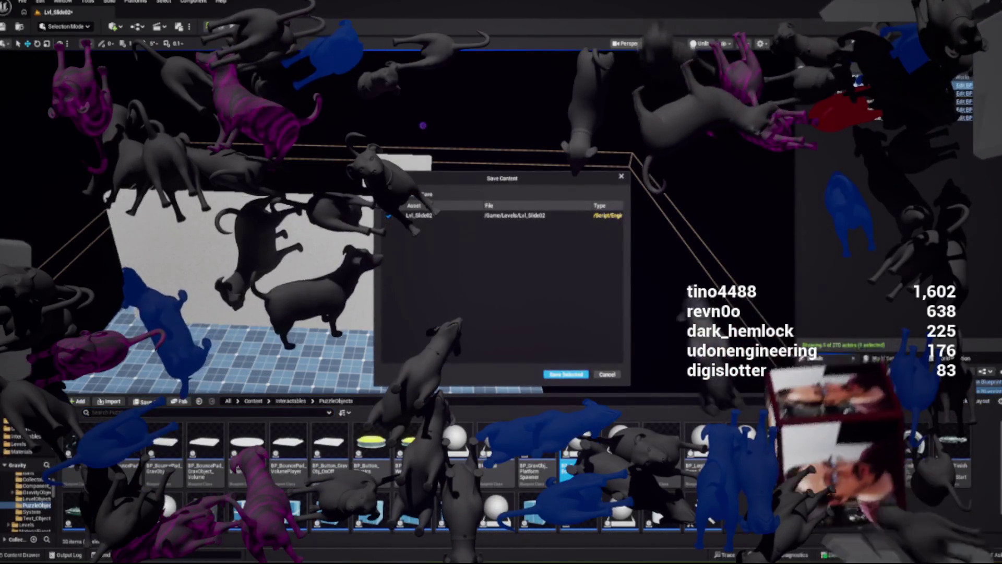
key(Return)
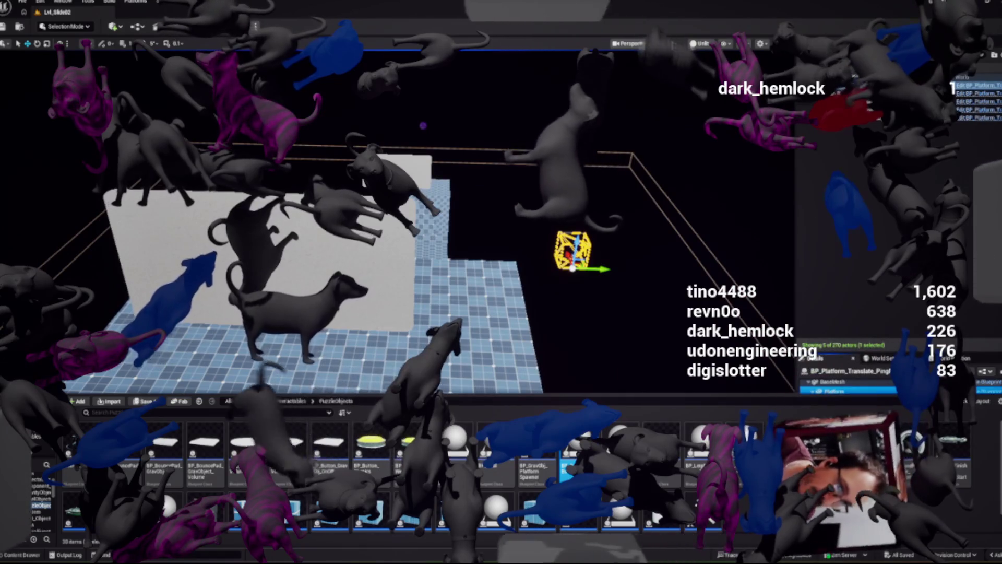
key(alt+p)
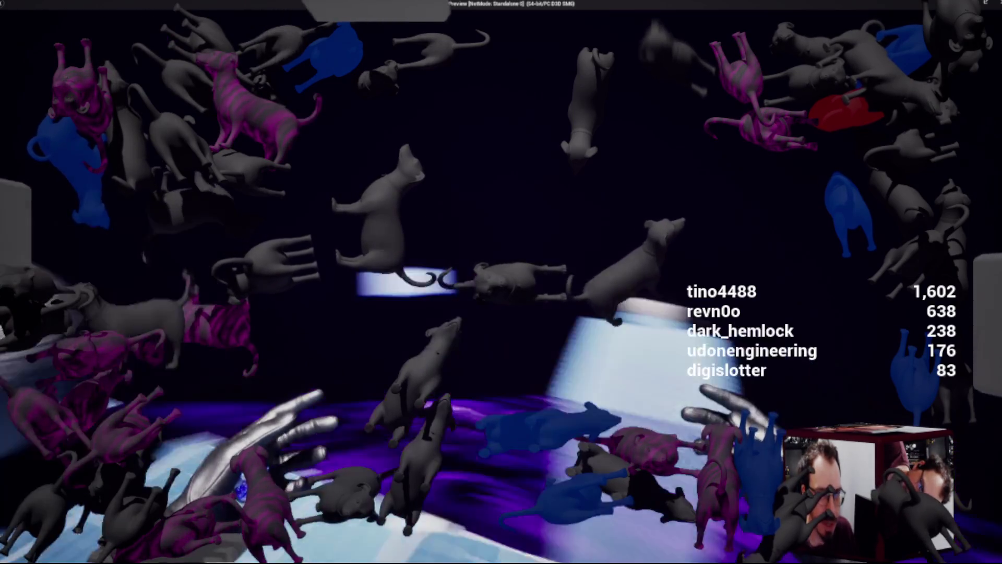
Stop the Gravity Preview session of the saved Lvl_Slide02 level
key(Escape)
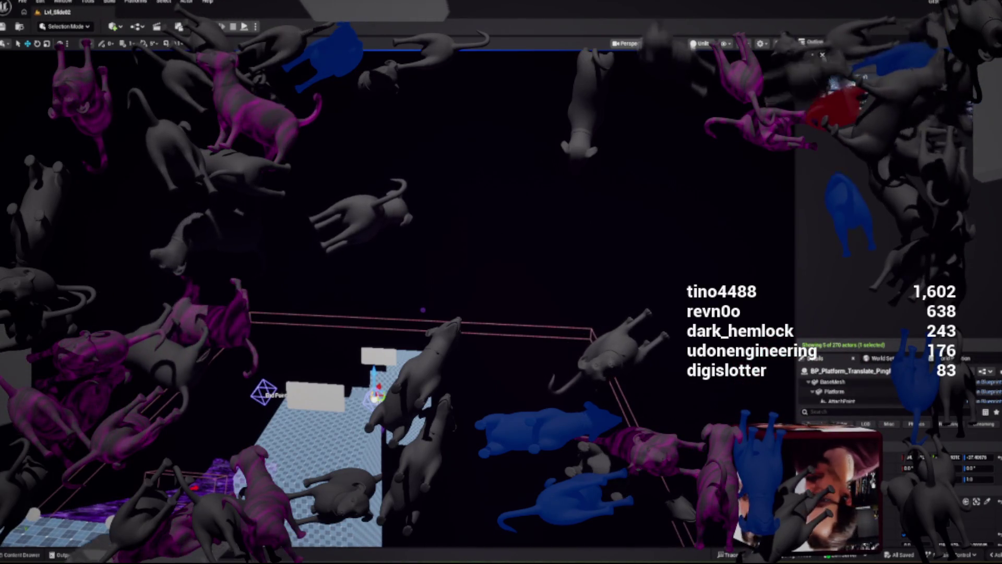
key(ctrl+space)
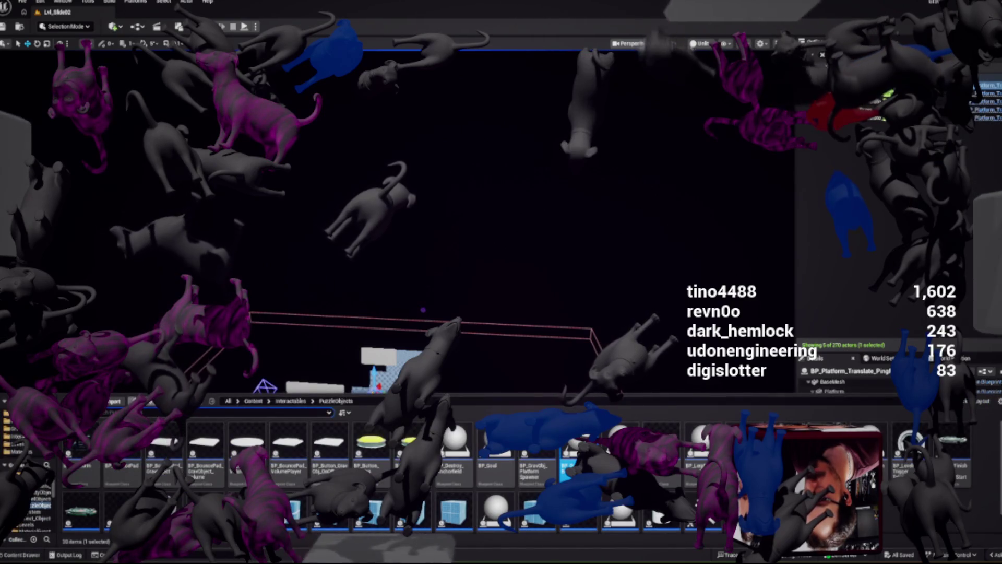
key(ctrl+space)
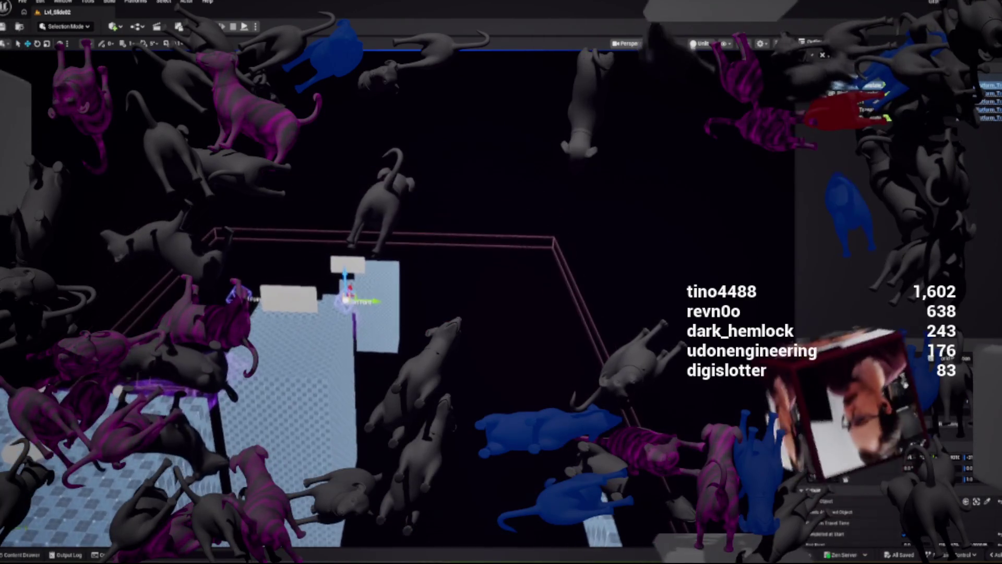